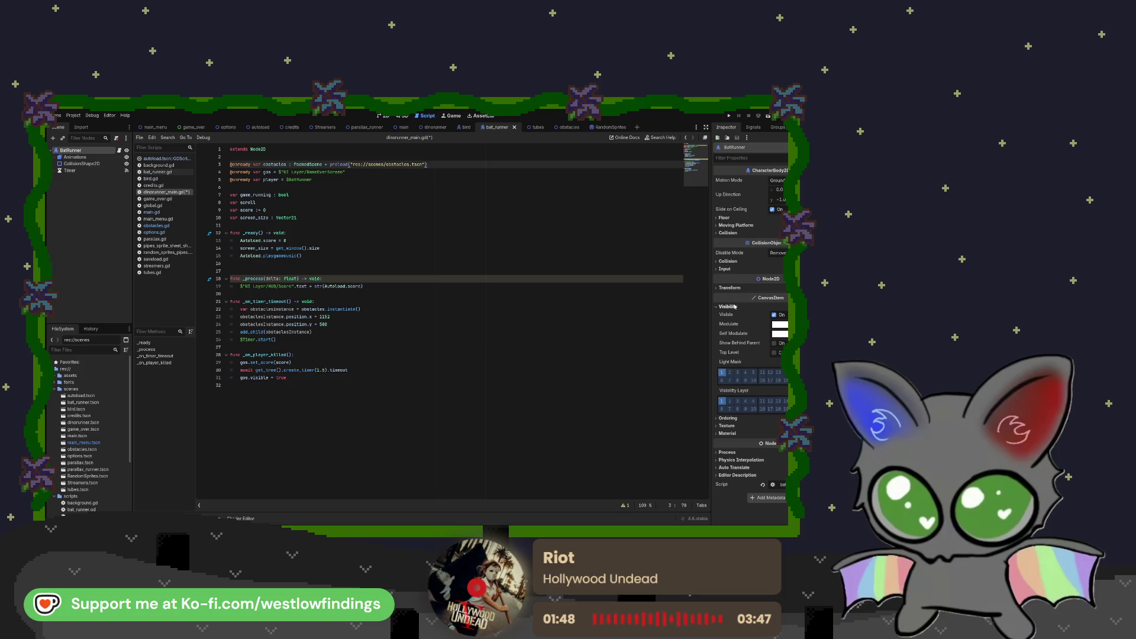
# - Expand the node's Transform and Collision inspector sections, then switch from dinorunner_main.gd to obstacles.gd
pyautogui.click(731, 289)
pyautogui.click(731, 288)
pyautogui.click(728, 261)
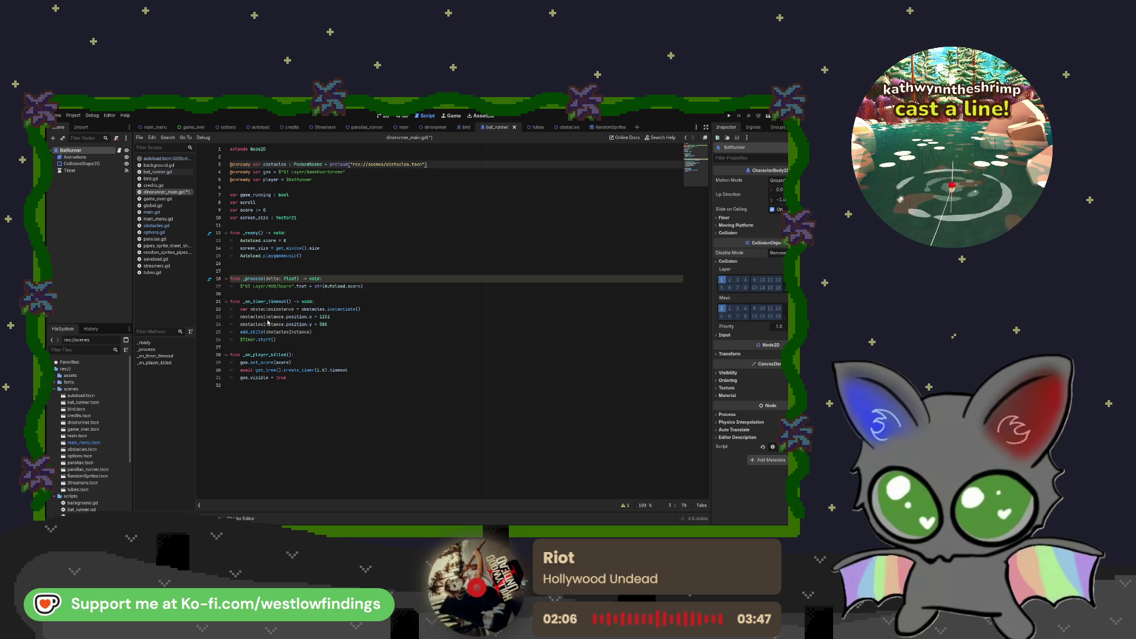
pyautogui.click(356, 331)
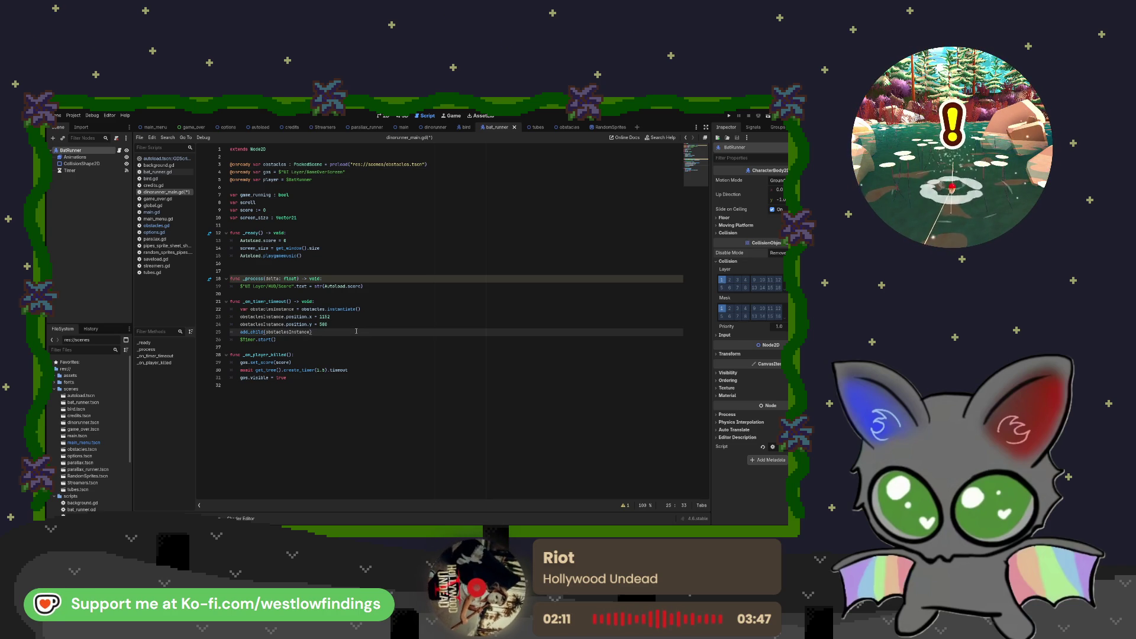
pyautogui.click(156, 225)
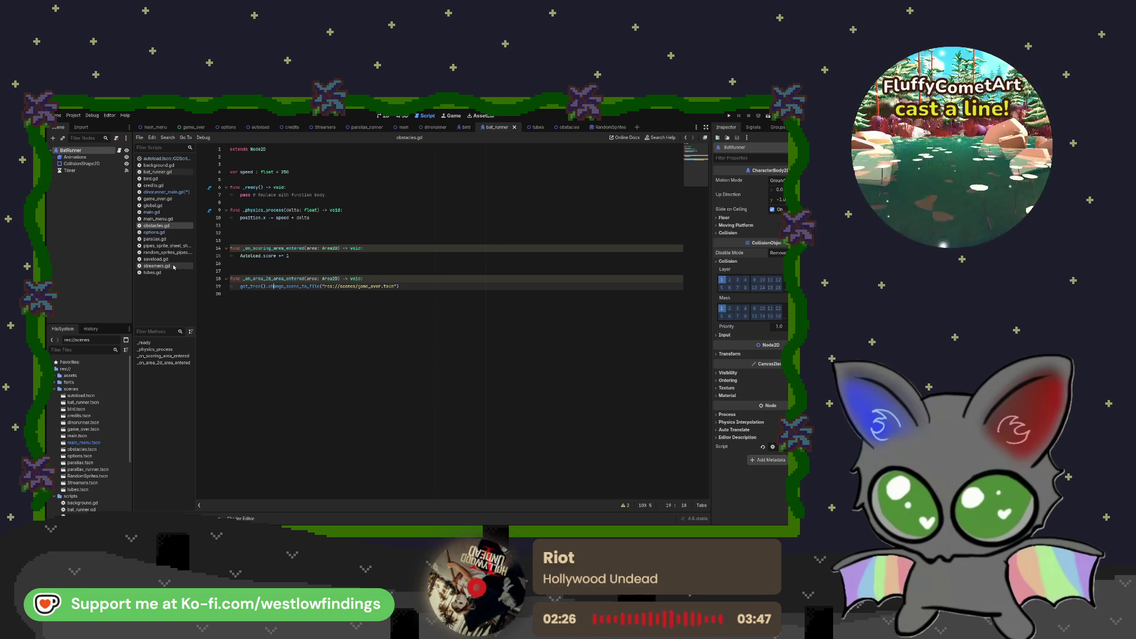
# - Inspect the obstacles scene's CollisionShape2D and Obstacles nodes, then view tubes.gd in the Tubes scene
pyautogui.click(560, 126)
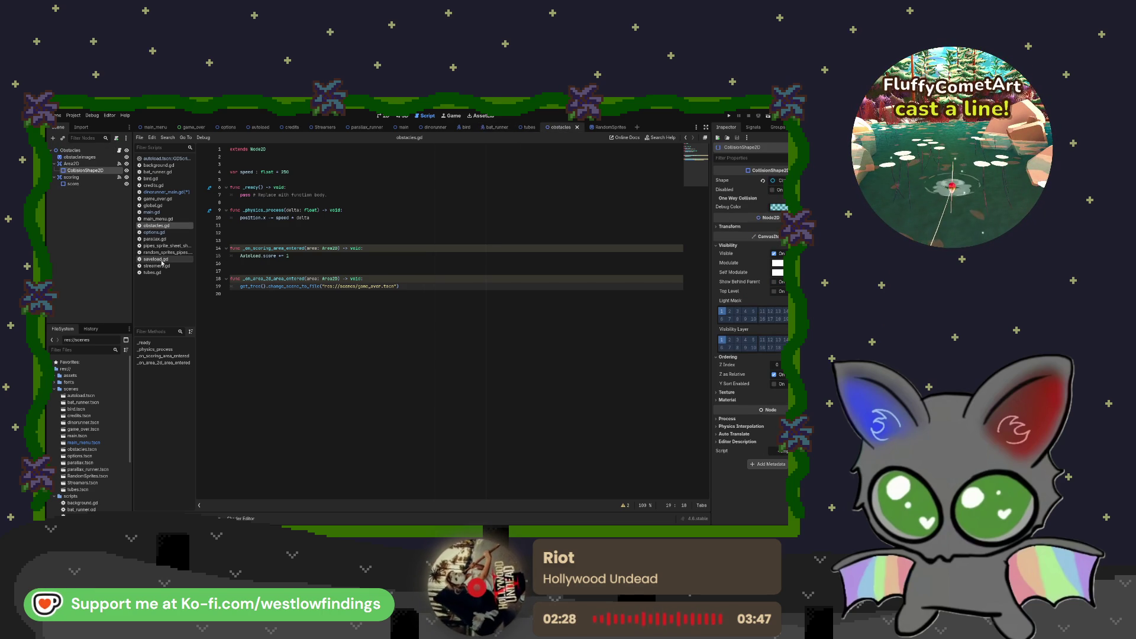
pyautogui.click(87, 178)
pyautogui.click(105, 170)
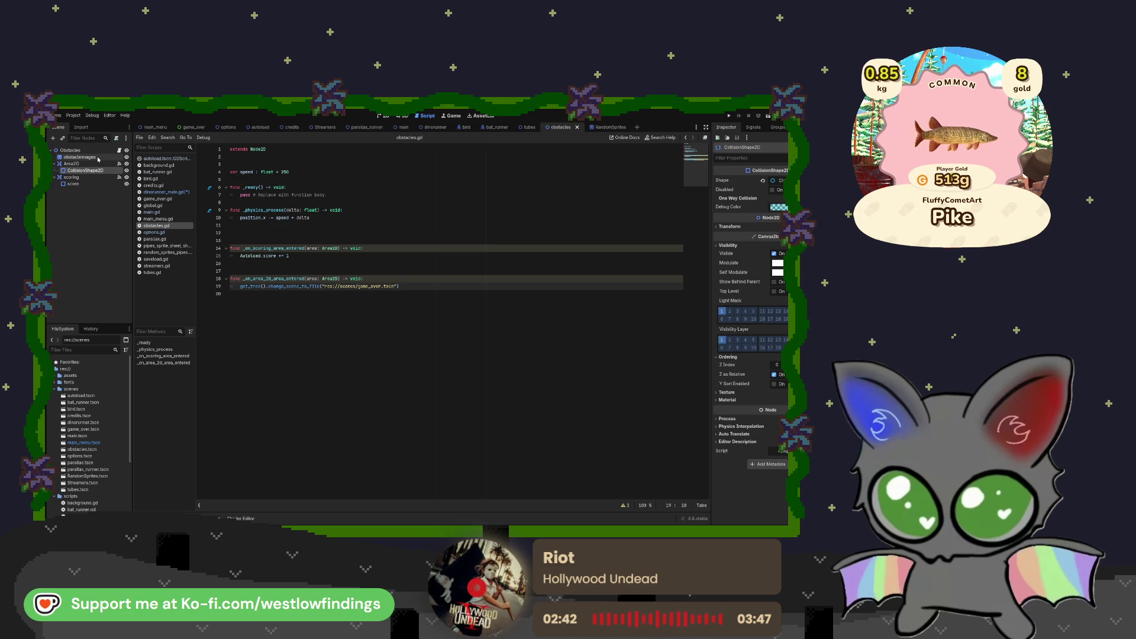
pyautogui.click(107, 150)
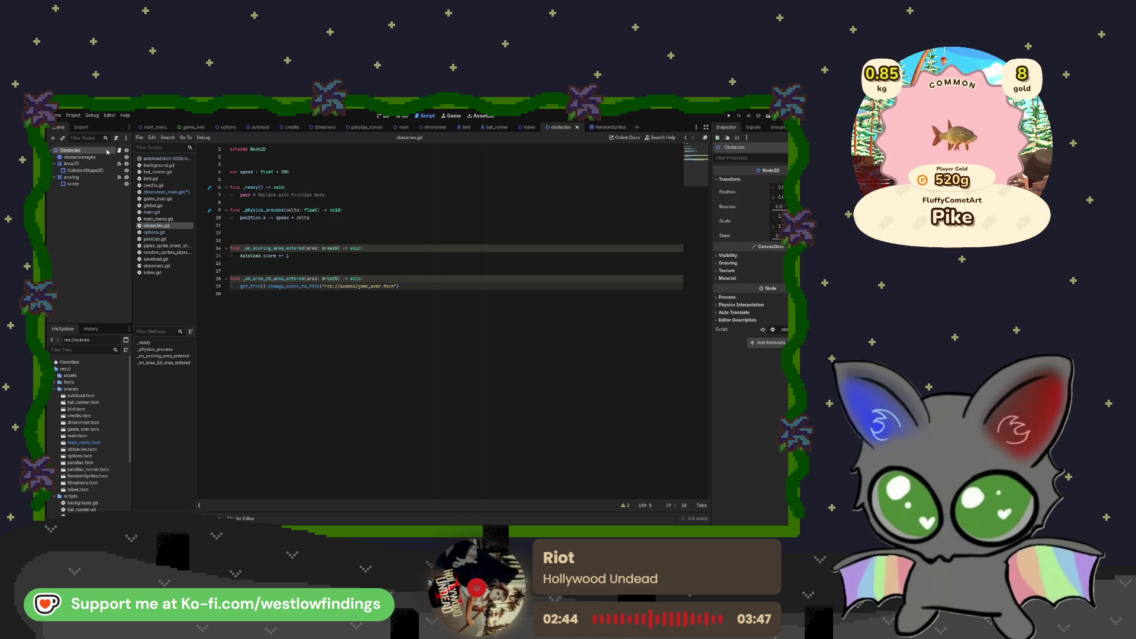
pyautogui.click(528, 127)
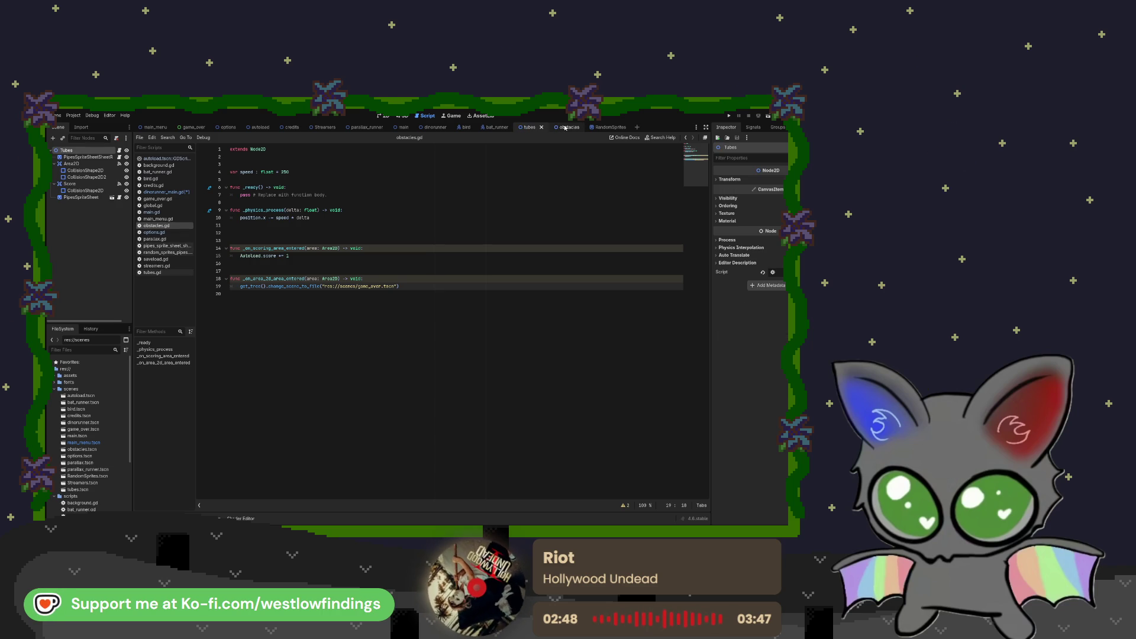
pyautogui.click(119, 150)
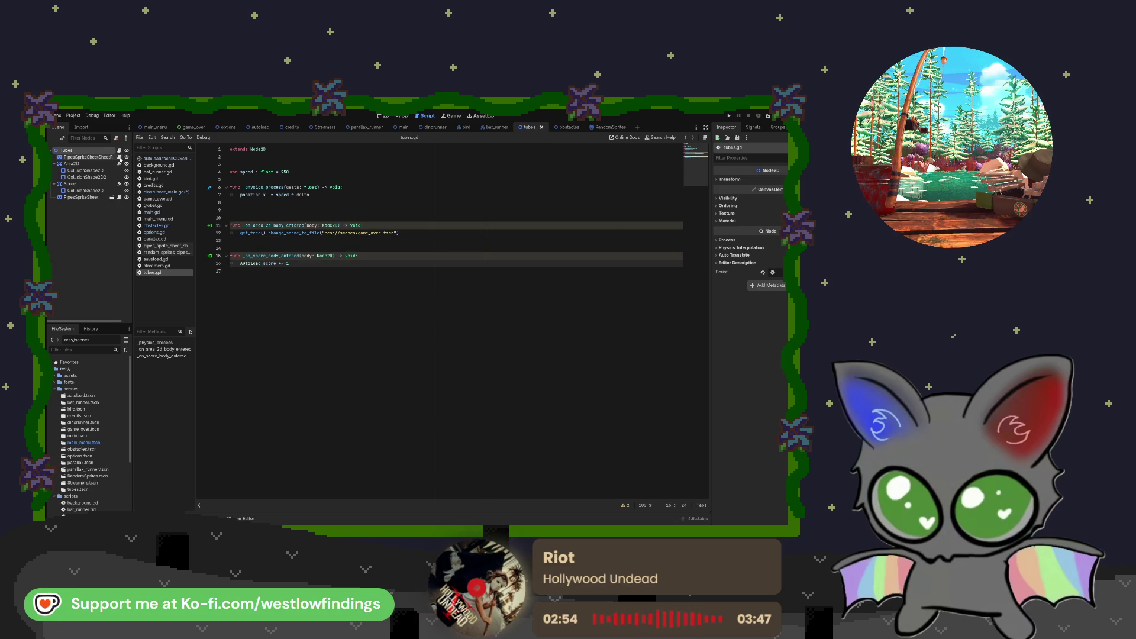
# - Review pipes_sprite_sheet_sheet_reverse.gd and random_sprites_pipes.gd, open the RandomSprites scene, then return to obstacles
pyautogui.click(119, 158)
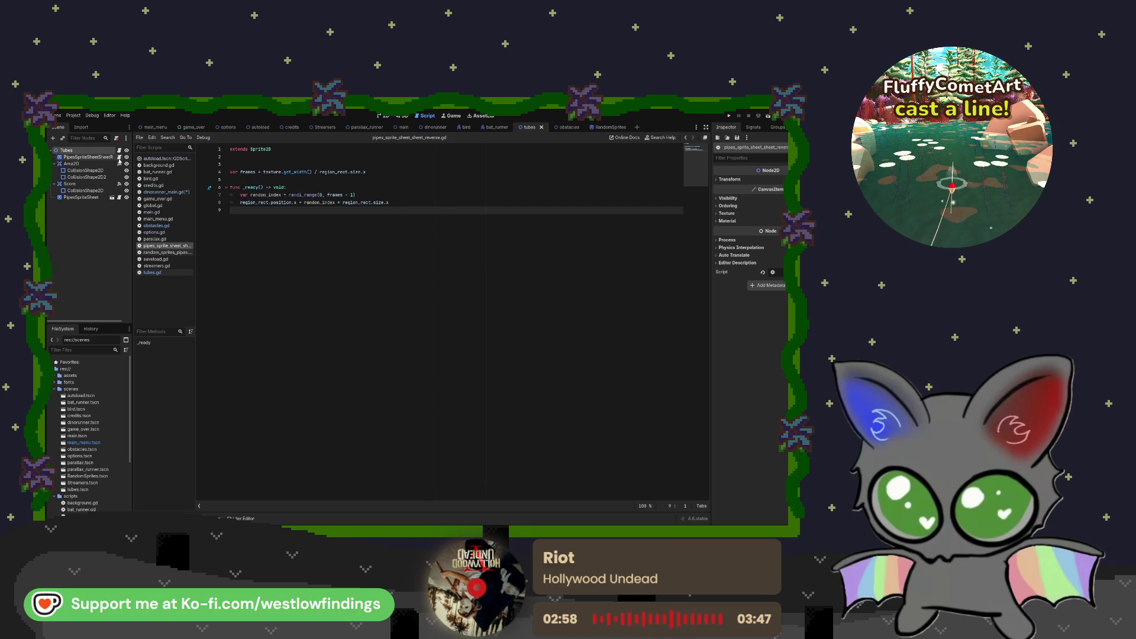
pyautogui.click(120, 197)
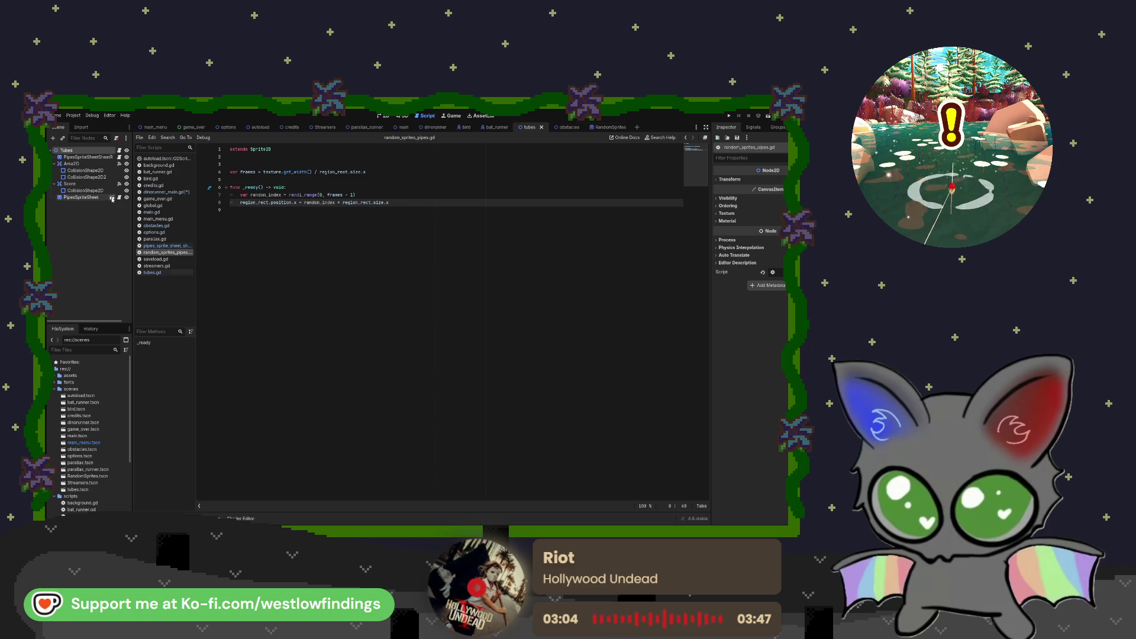
pyautogui.click(112, 198)
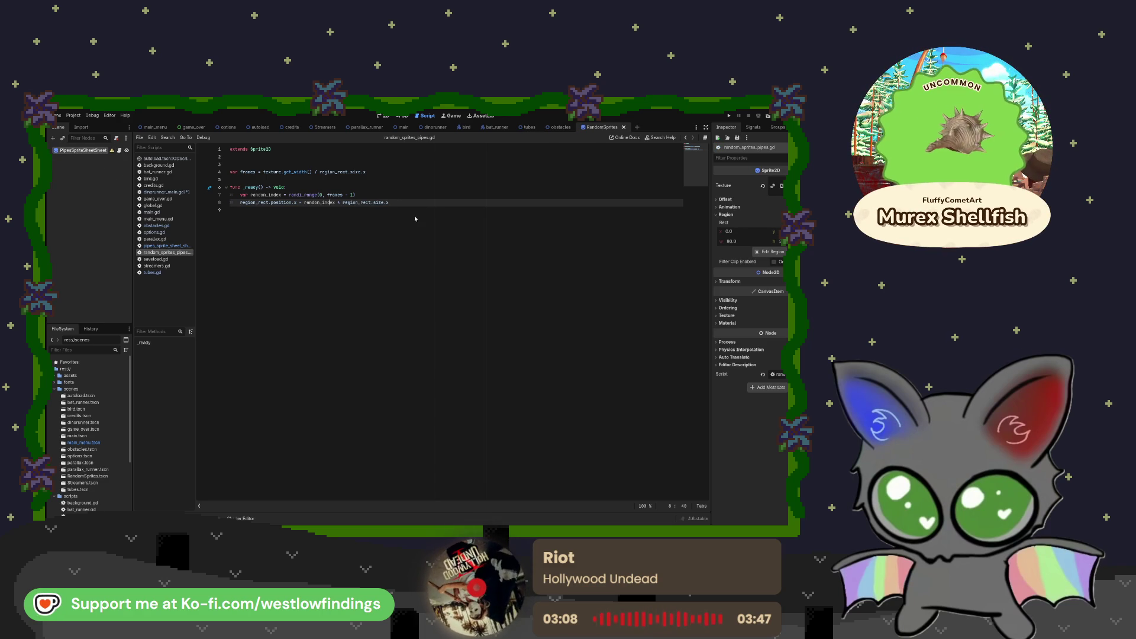
pyautogui.click(549, 128)
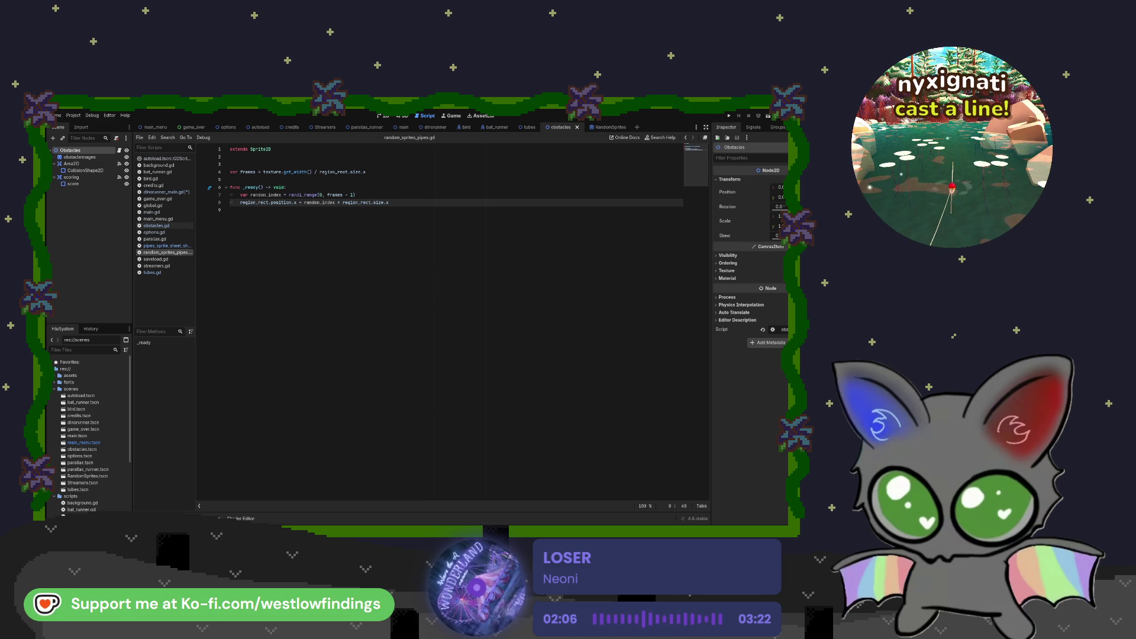
# - Change the obstacle's Area2D node to a StaticBody2D and show obstacles.gd
pyautogui.click(91, 164)
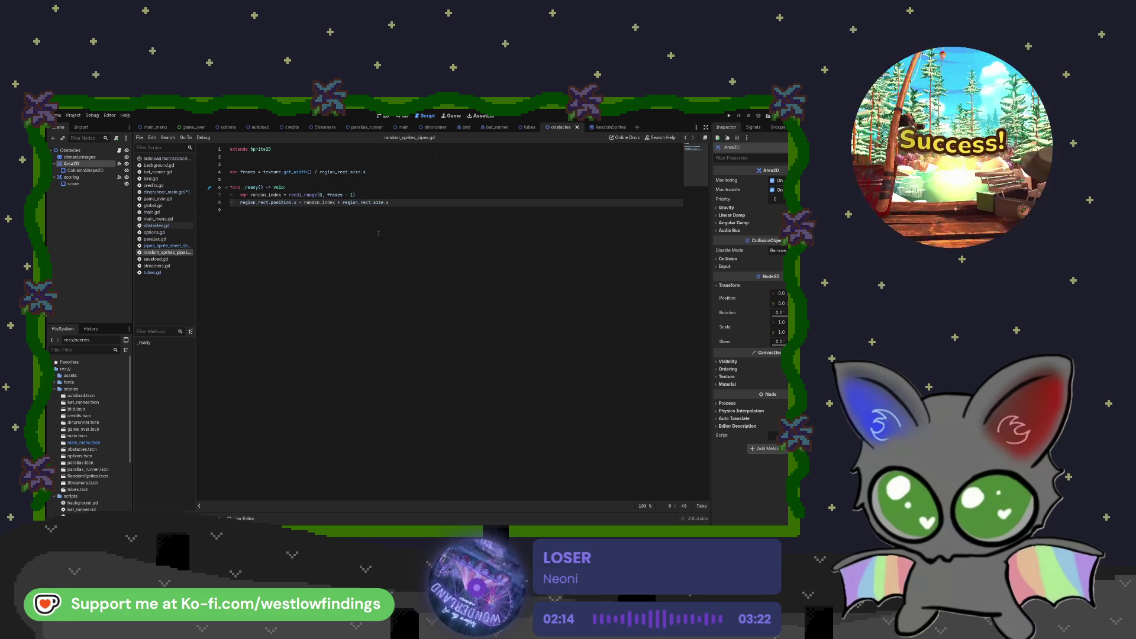
pyautogui.hotkey('ctrl', 'z')
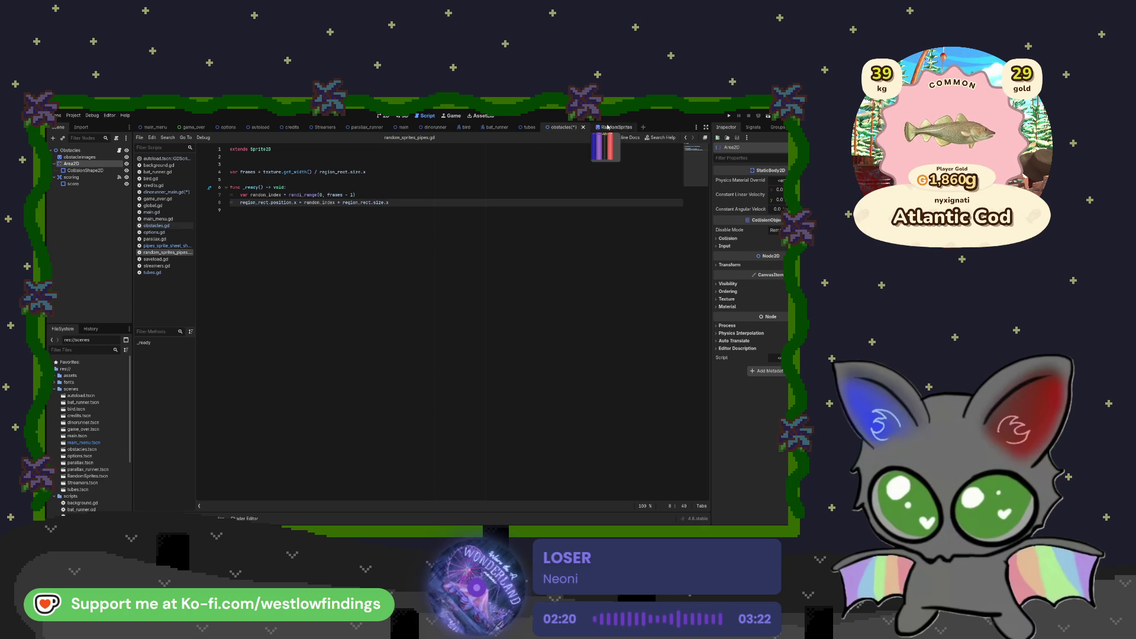
pyautogui.click(156, 225)
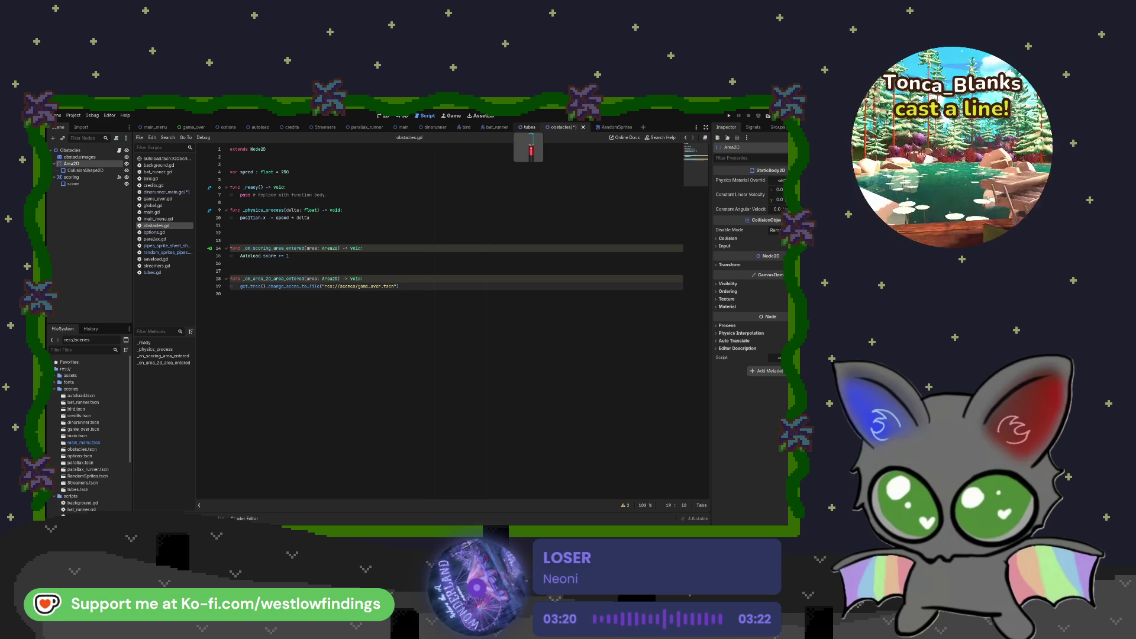
# - Glance at the tubes scene and the obstacle's 2D view, then return to obstacles.gd
pyautogui.click(529, 127)
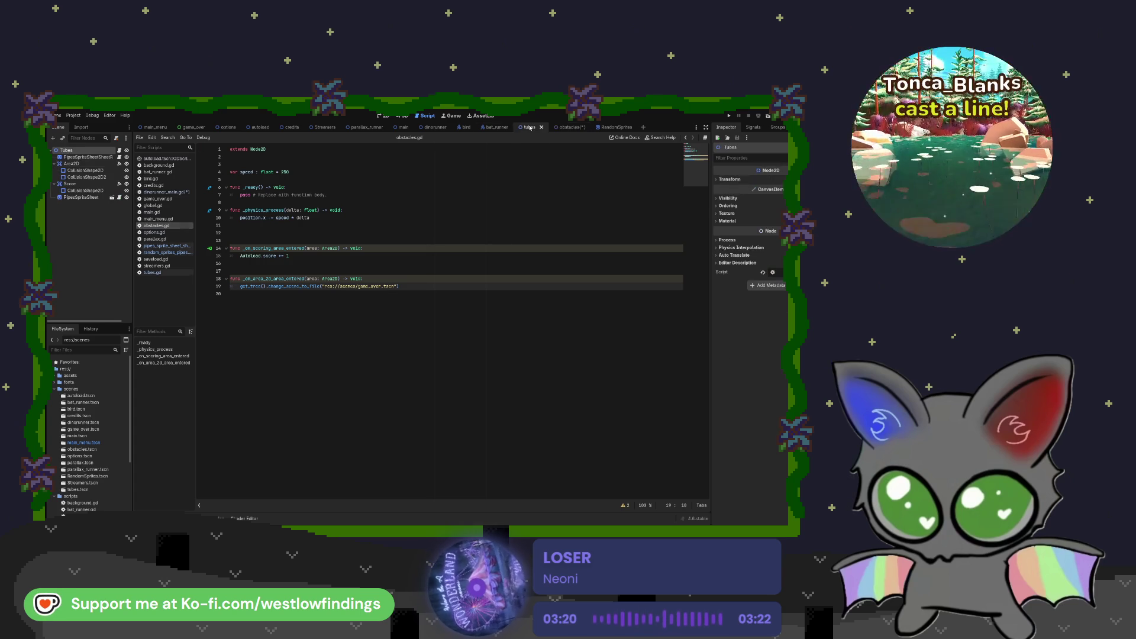
pyautogui.click(565, 128)
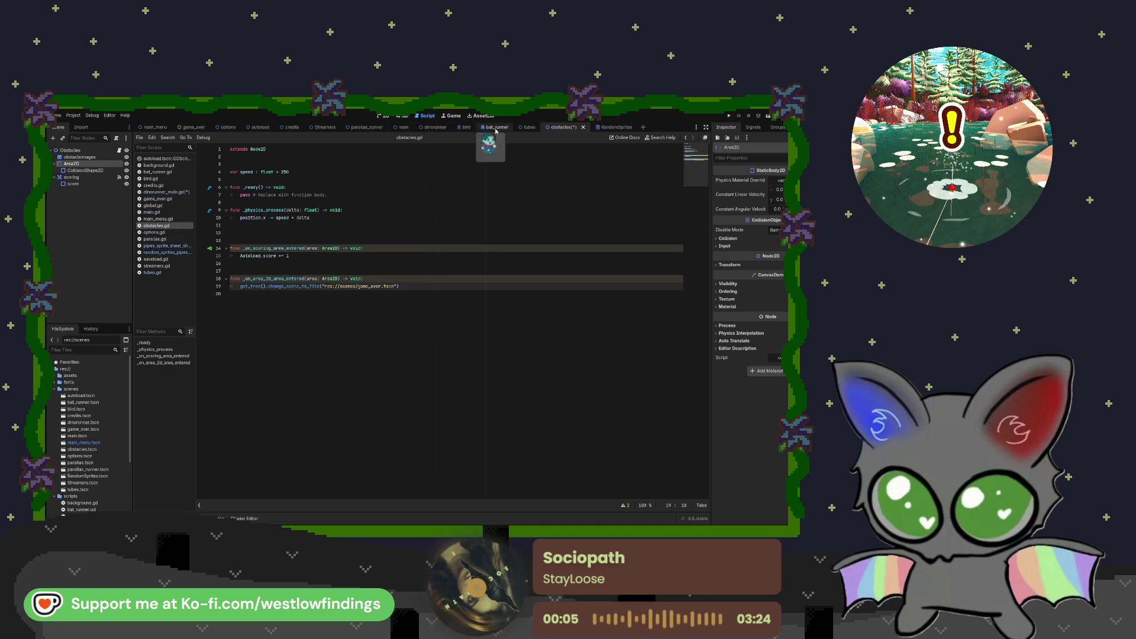
pyautogui.click(385, 116)
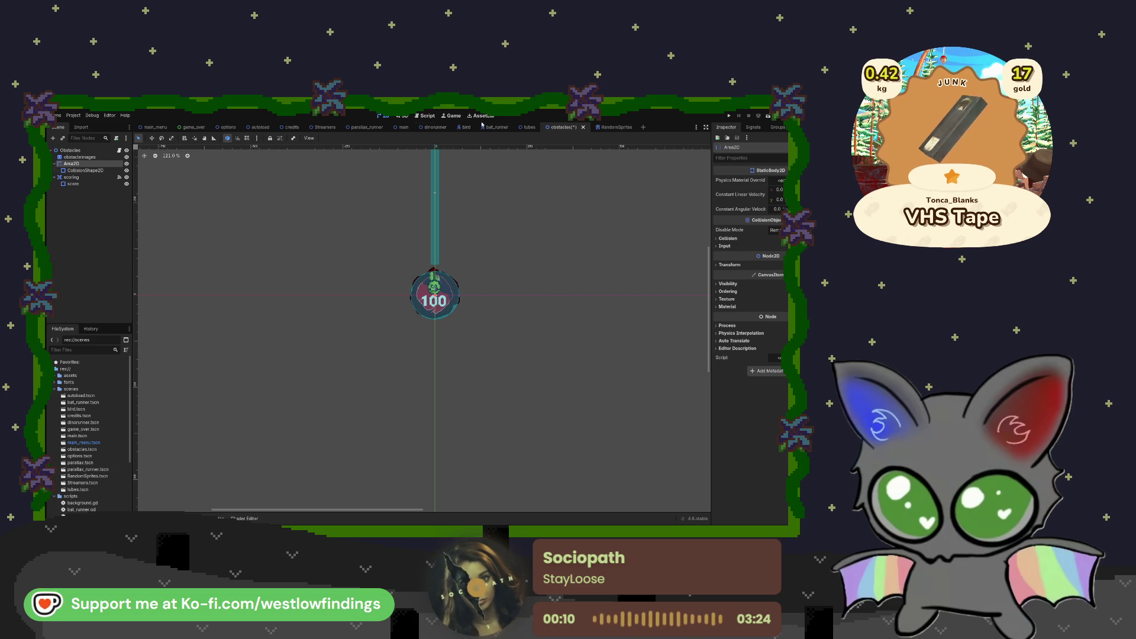
pyautogui.click(425, 116)
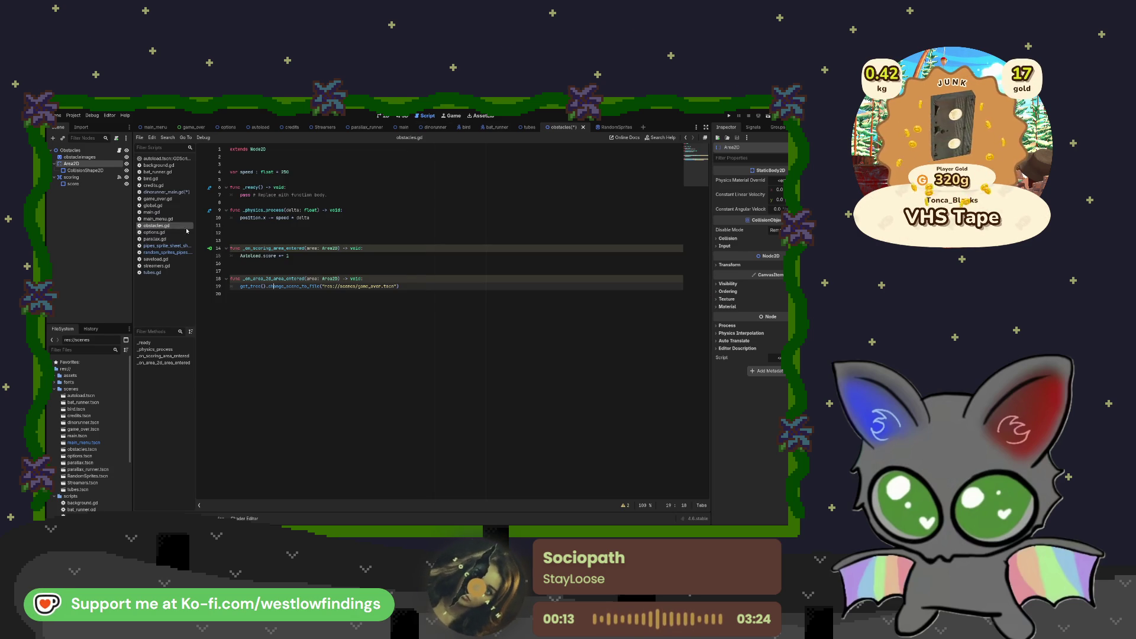
# - Delete the scoring-area function declaration on line 14 and view the node's signals
pyautogui.click(364, 249)
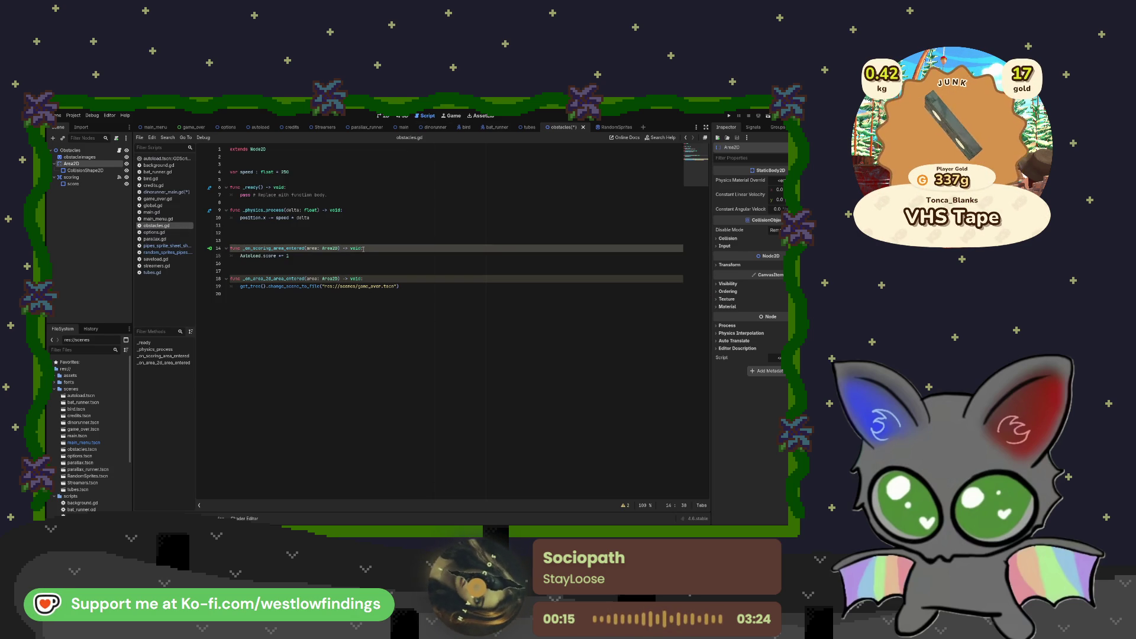
pyautogui.moveTo(363, 247); pyautogui.dragTo(230, 247)
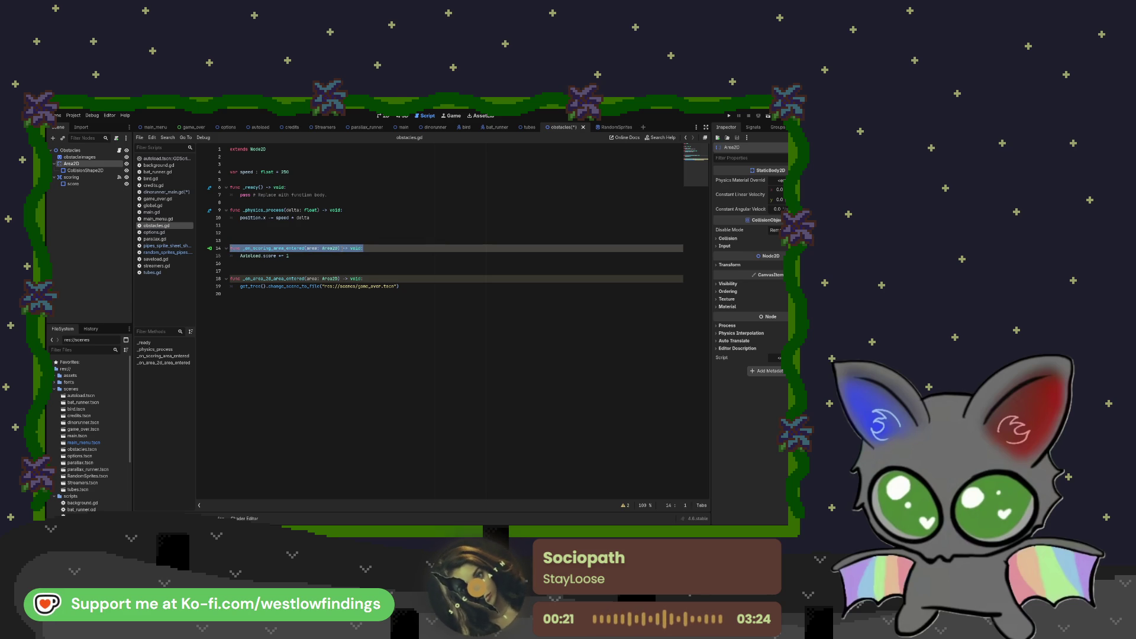
pyautogui.press('BackSpace')
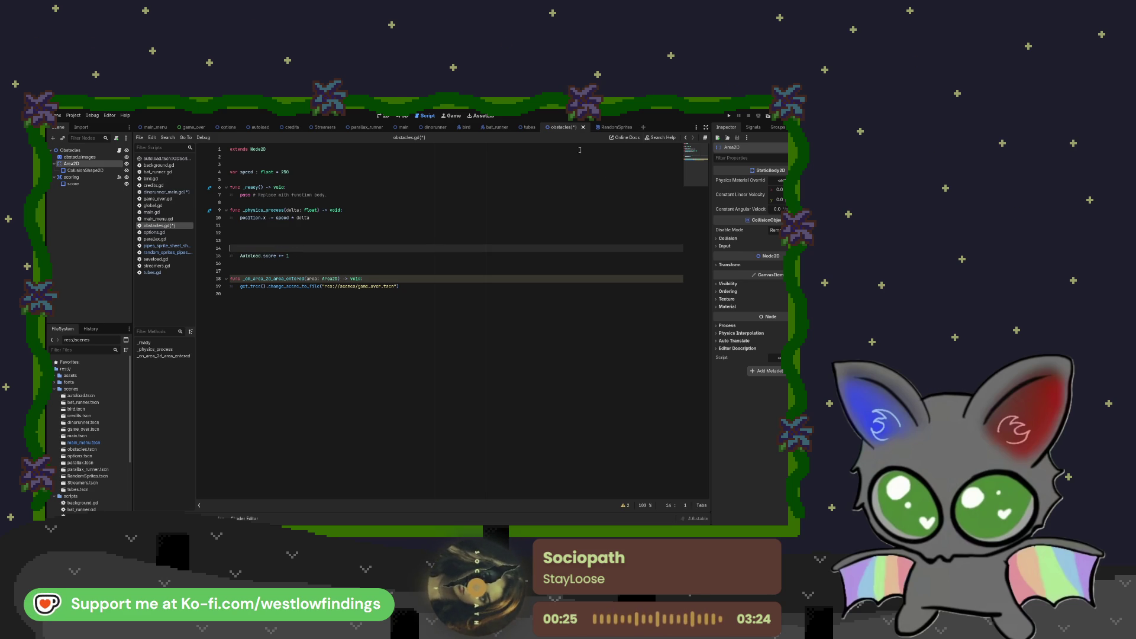
pyautogui.click(753, 127)
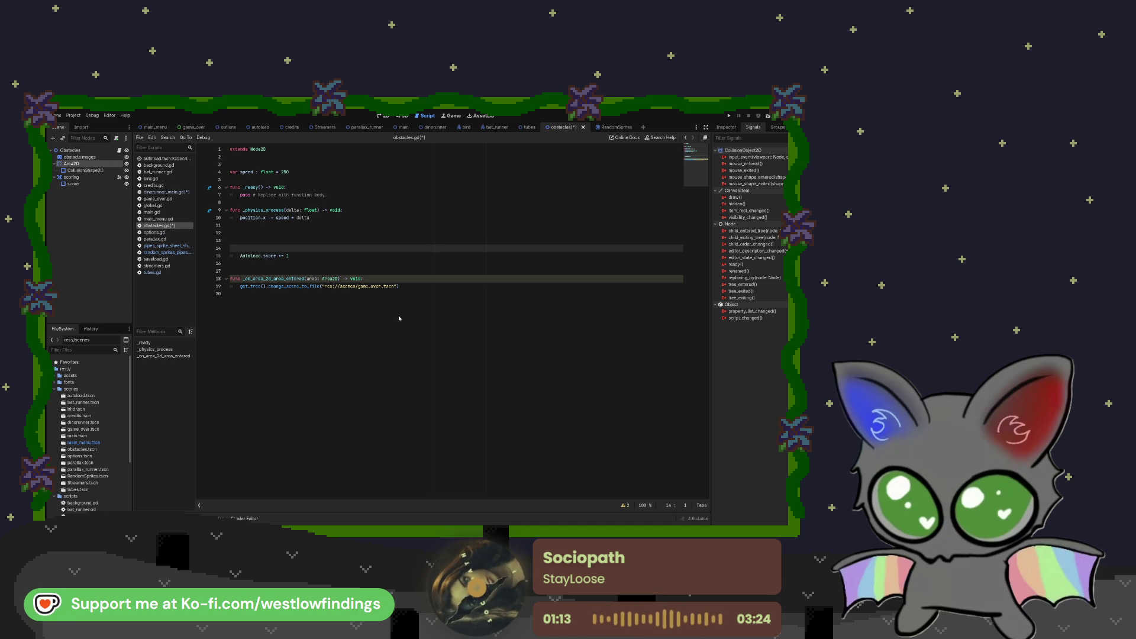
# - Add Area2D2, move CollisionShape2D under it, and delete the original Area2D
pyautogui.moveTo(71, 164); pyautogui.dragTo(88, 171)
pyautogui.click(94, 170)
pyautogui.moveTo(86, 177); pyautogui.dragTo(71, 151)
pyautogui.click(79, 164)
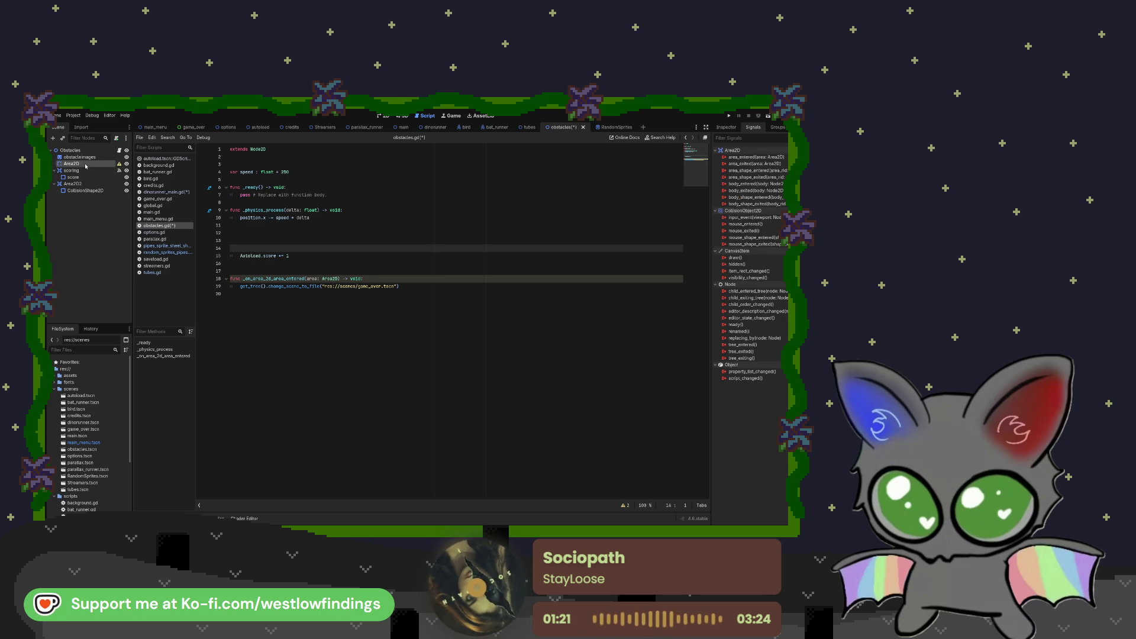
pyautogui.click(85, 165)
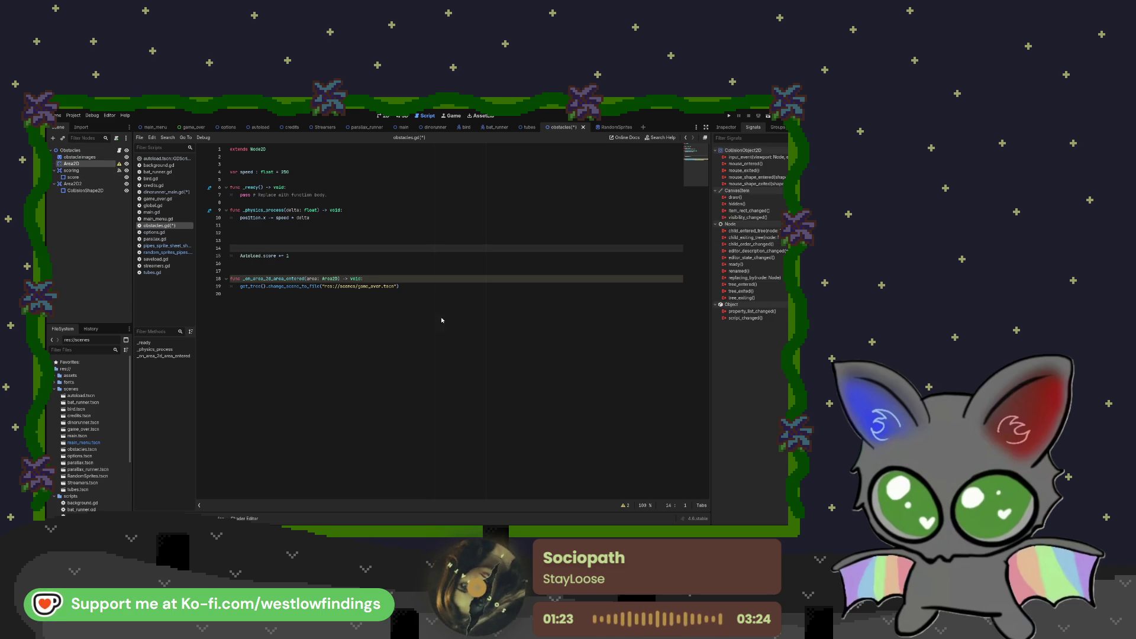
pyautogui.press('Delete')
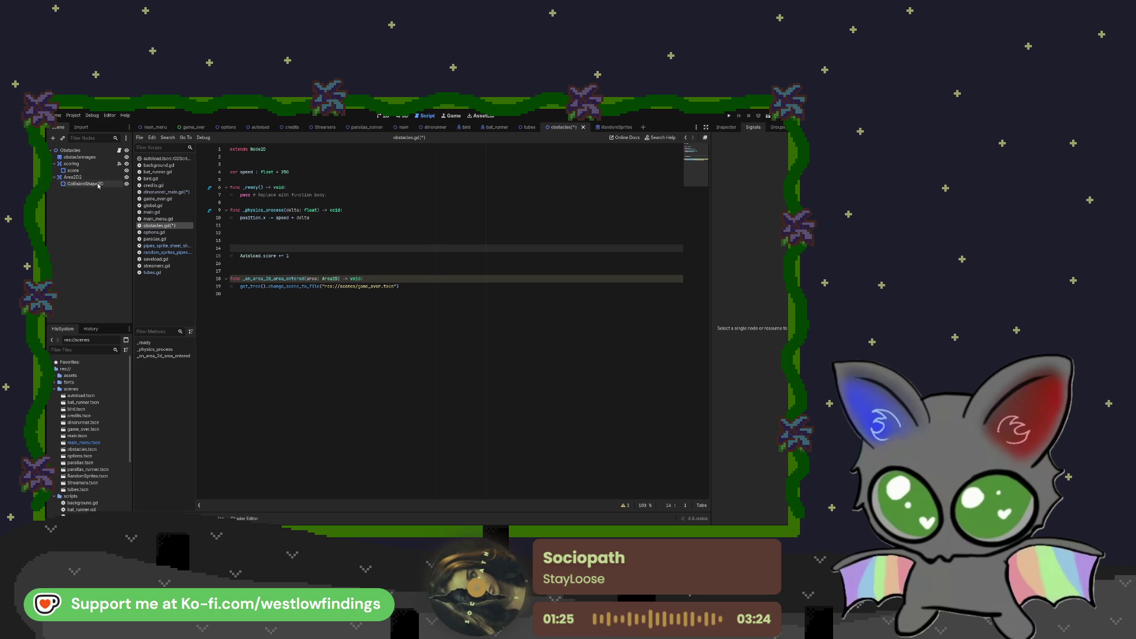
pyautogui.click(74, 176)
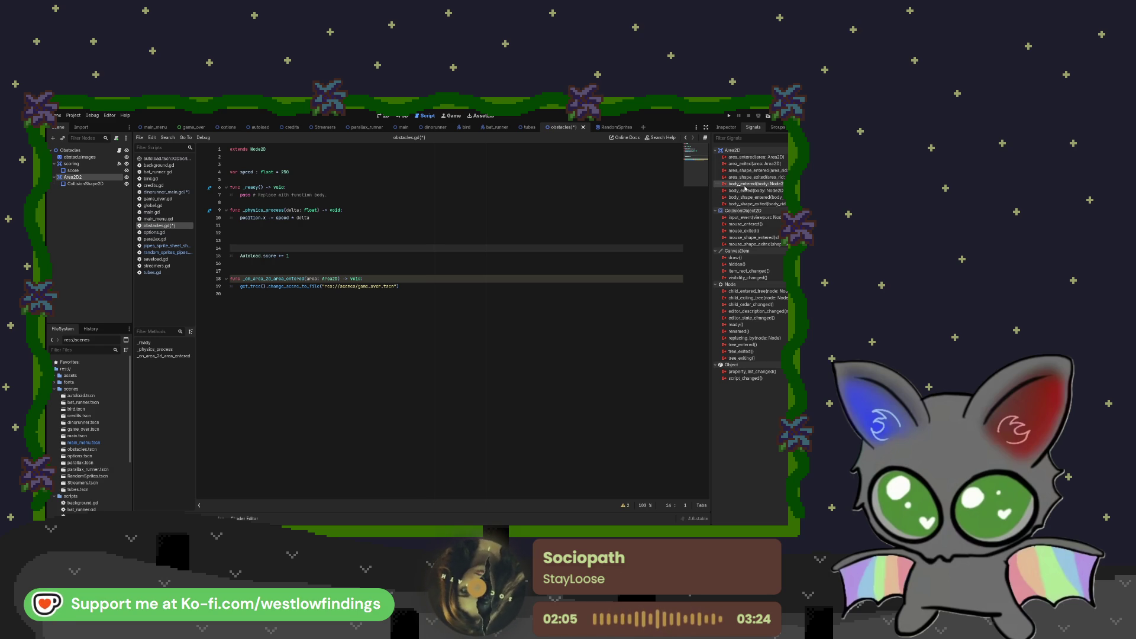
# - Connect Area2D2's body_entered signal to obstacles.gd
pyautogui.click(481, 390)
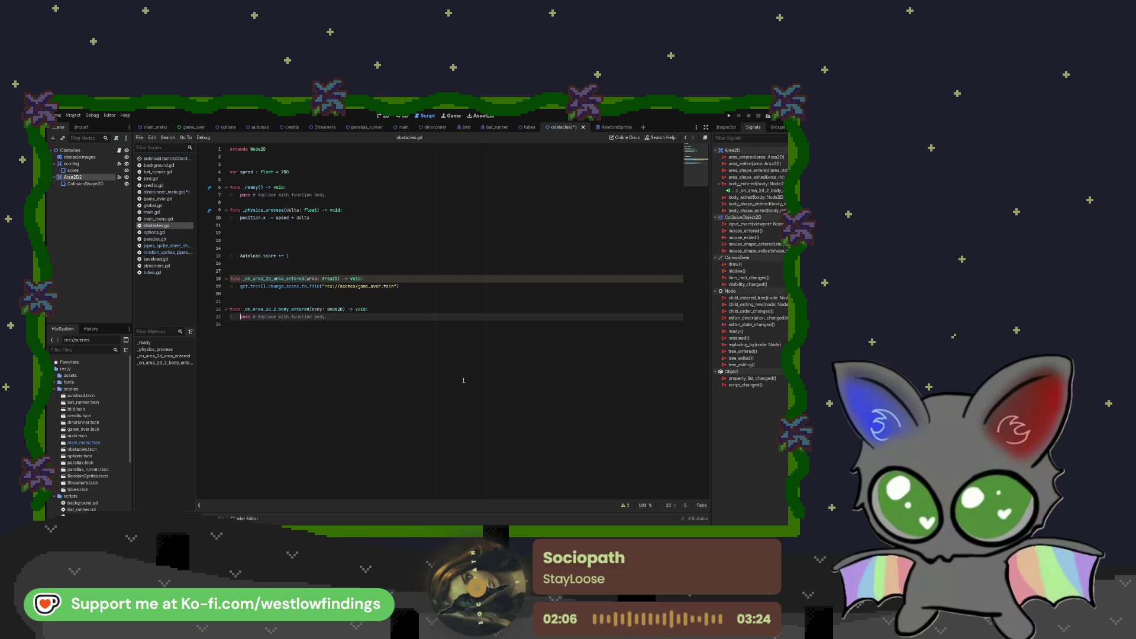
# - Delete the pass line, the Autoload.score line and the old _on_area_2d_area_entered handler
pyautogui.click(340, 316)
pyautogui.moveTo(276, 318); pyautogui.dragTo(239, 317)
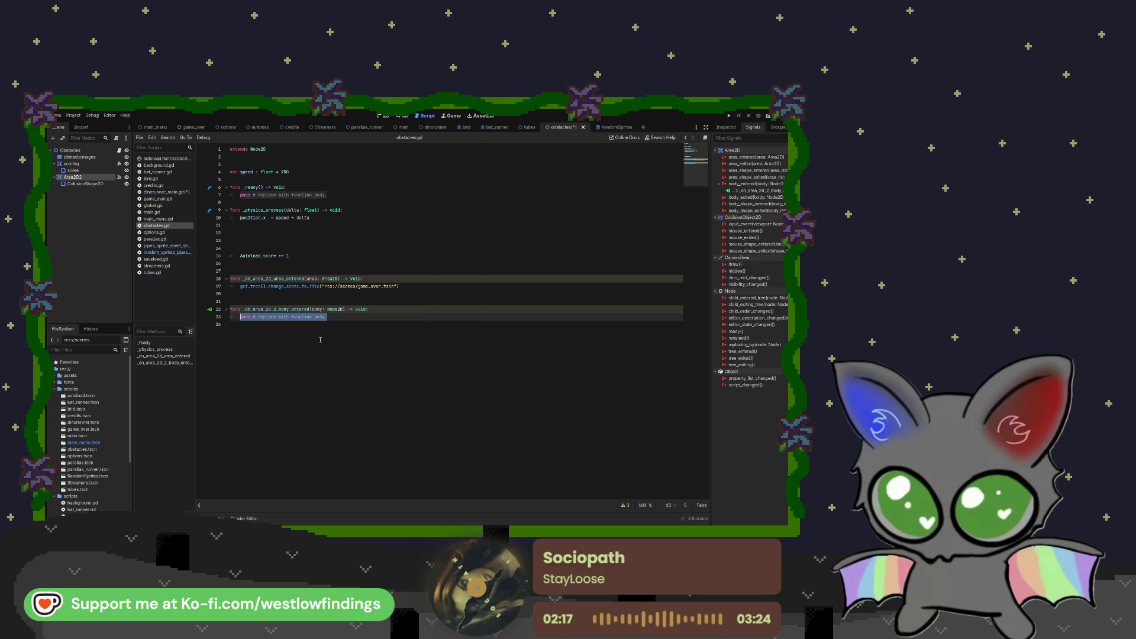
pyautogui.press('Delete')
pyautogui.moveTo(408, 287)
pyautogui.mouseDown()
pyautogui.moveTo(255, 279)
pyautogui.moveTo(223, 255)
pyautogui.mouseUp()
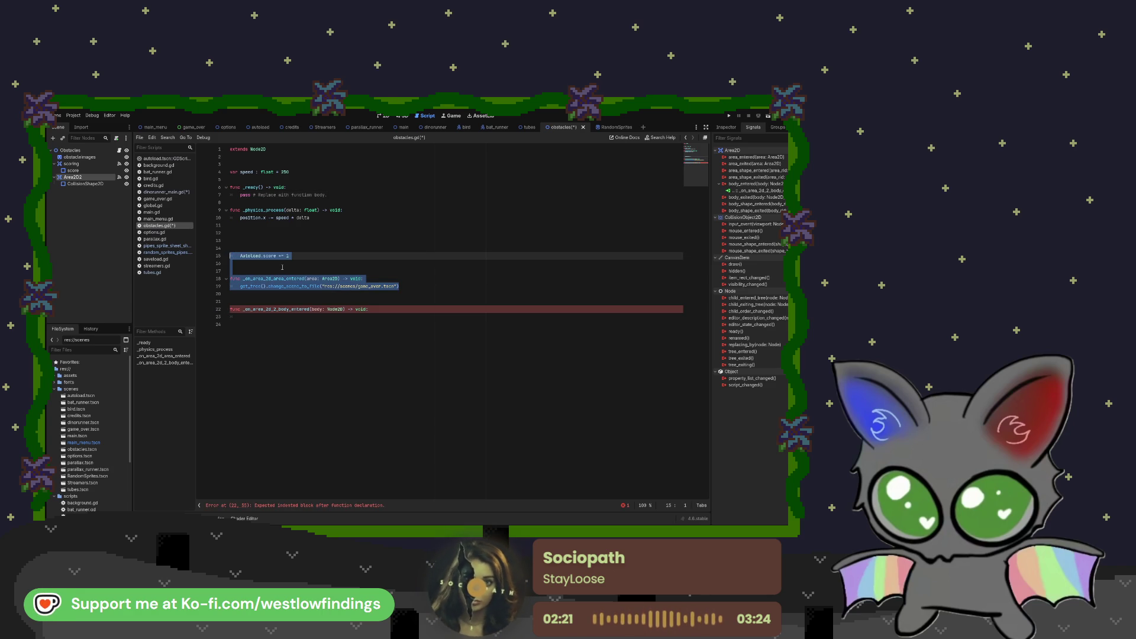
pyautogui.press('BackSpace')
pyautogui.press('BackSpace')
pyautogui.press('BackSpace')
pyautogui.press('Down')
pyautogui.press('Down')
pyautogui.press('Down')
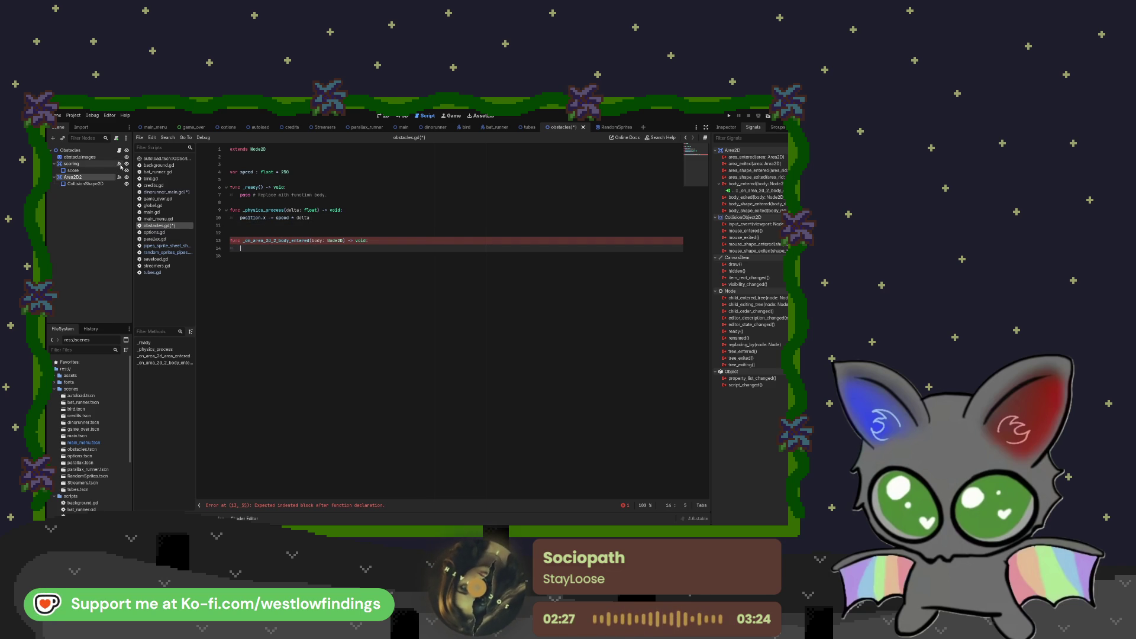
pyautogui.click(121, 165)
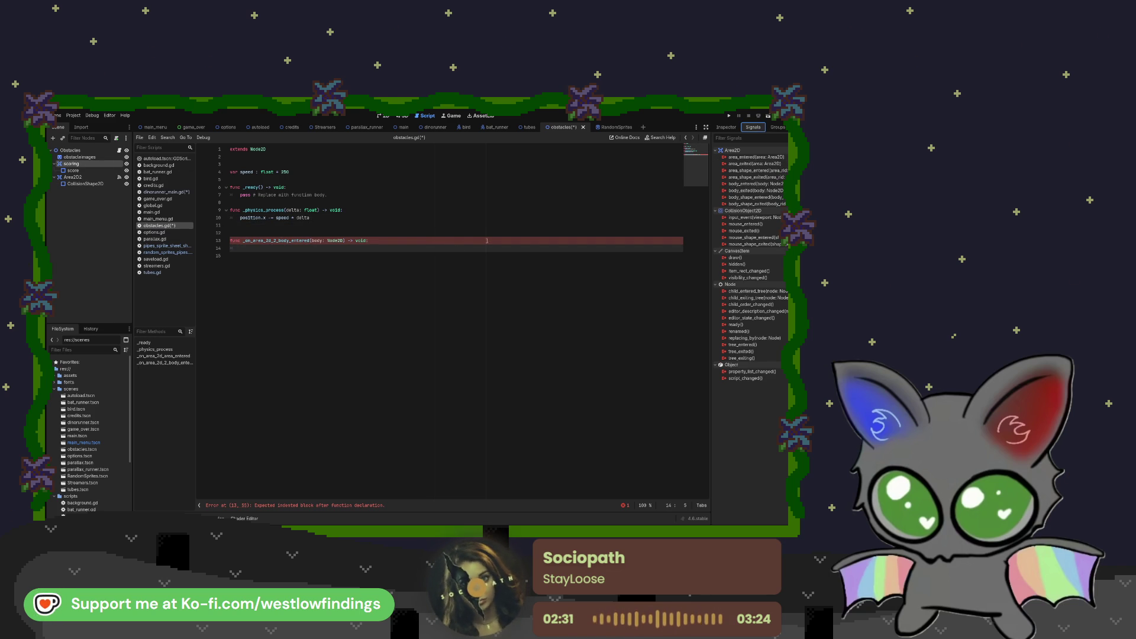
pyautogui.click(104, 178)
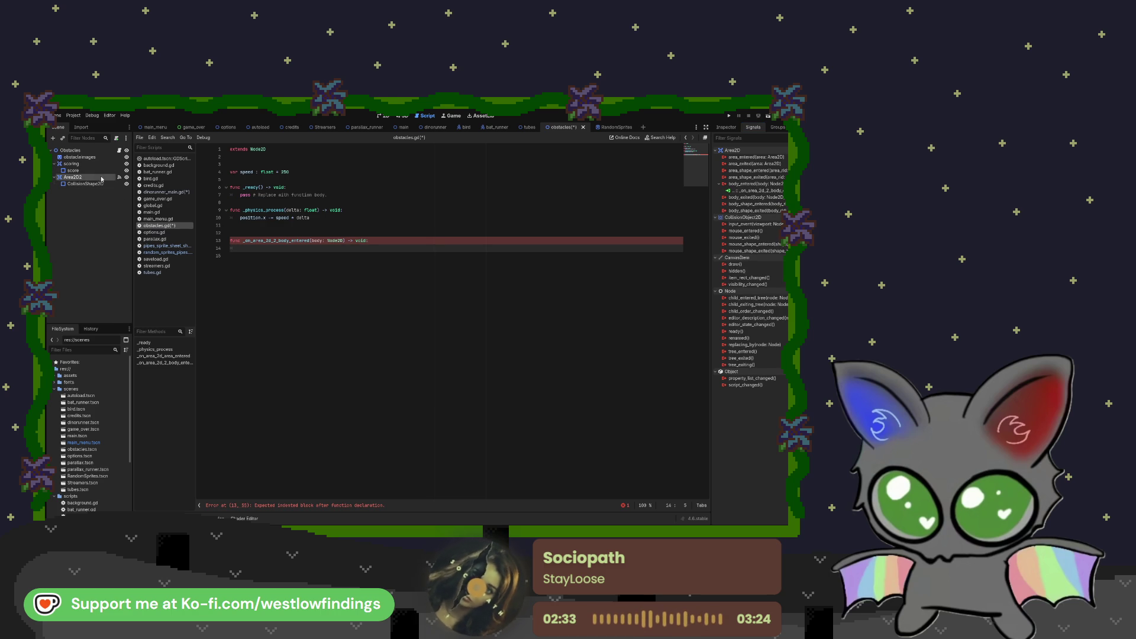
pyautogui.click(382, 116)
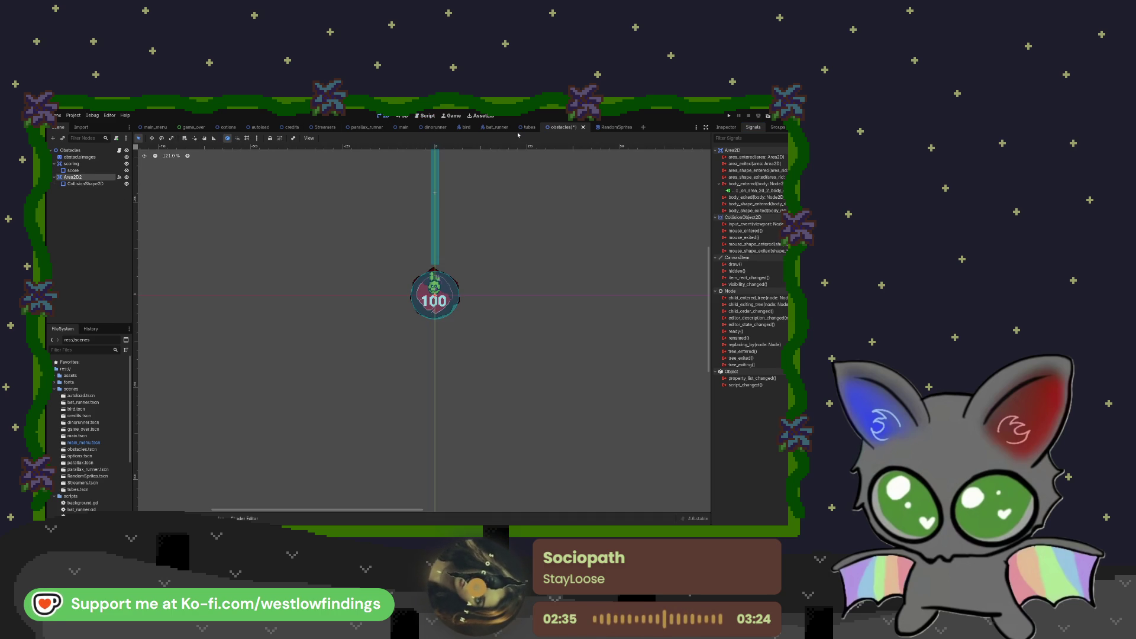
pyautogui.click(92, 184)
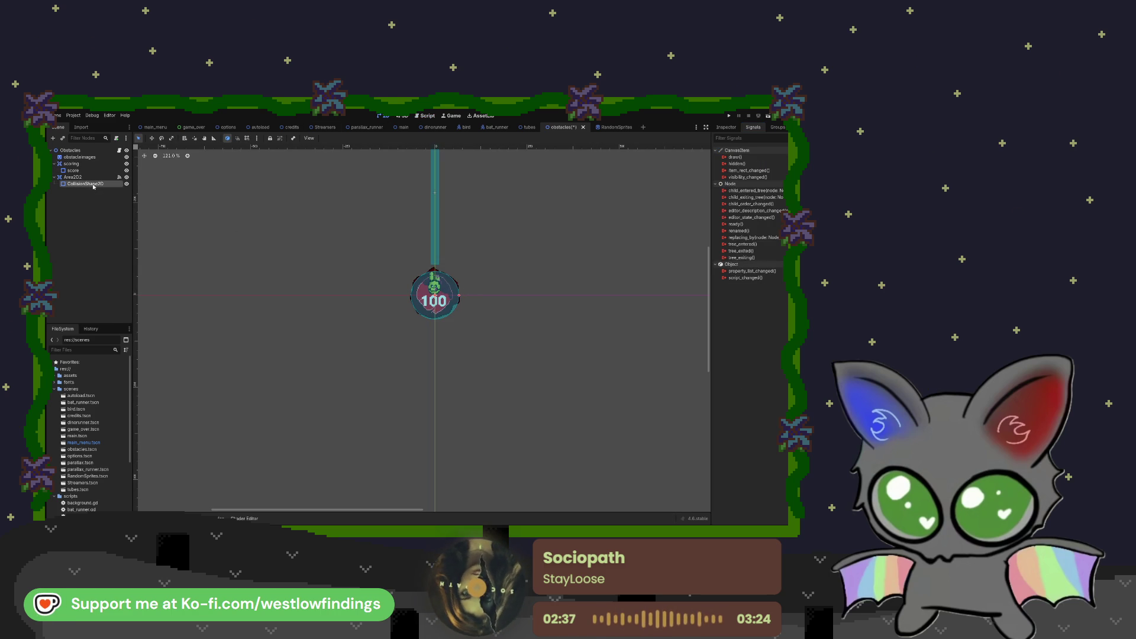
pyautogui.click(94, 177)
pyautogui.click(96, 184)
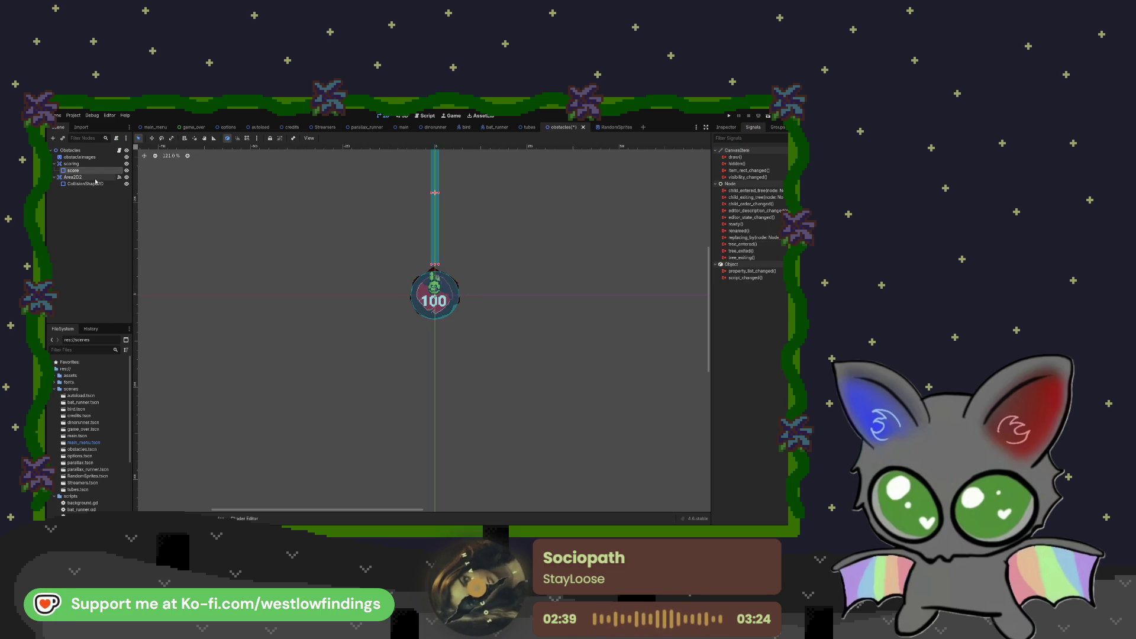
pyautogui.click(94, 179)
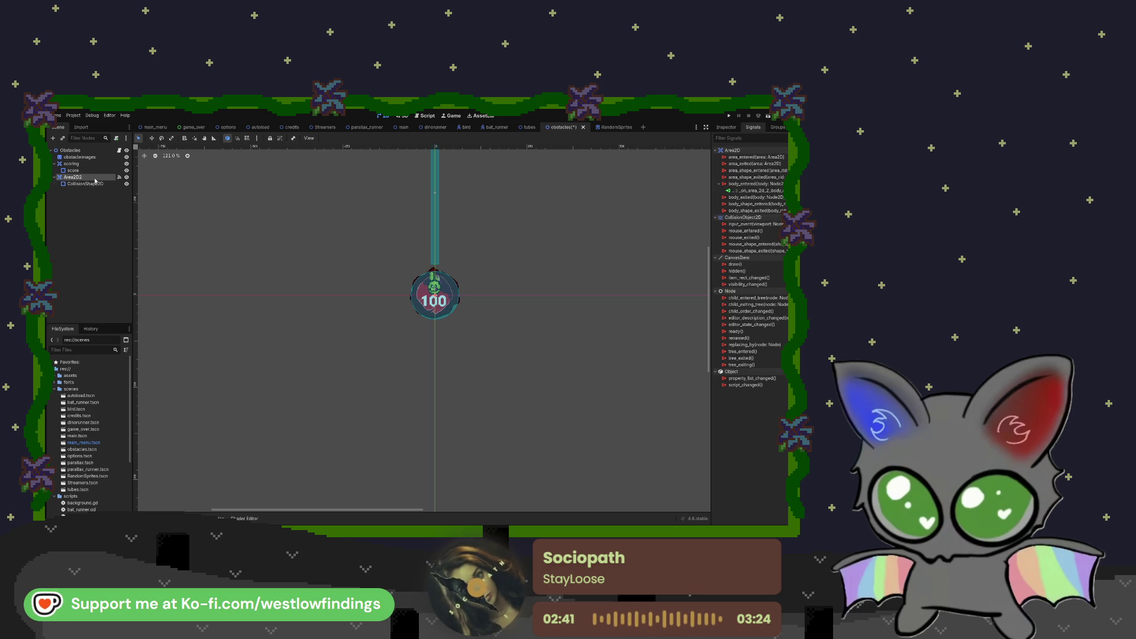
pyautogui.click(427, 115)
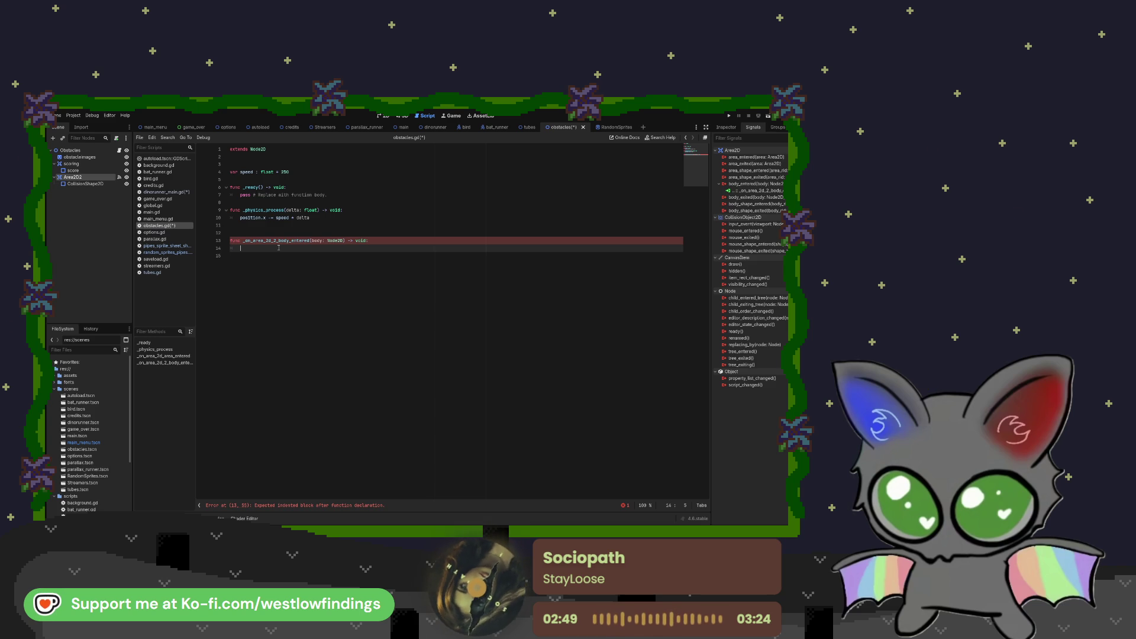
# - Add get_tree().change_scene_to_file("res://scenes/game_over.tscn") to the body_entered handler
pyautogui.write('get_tree')
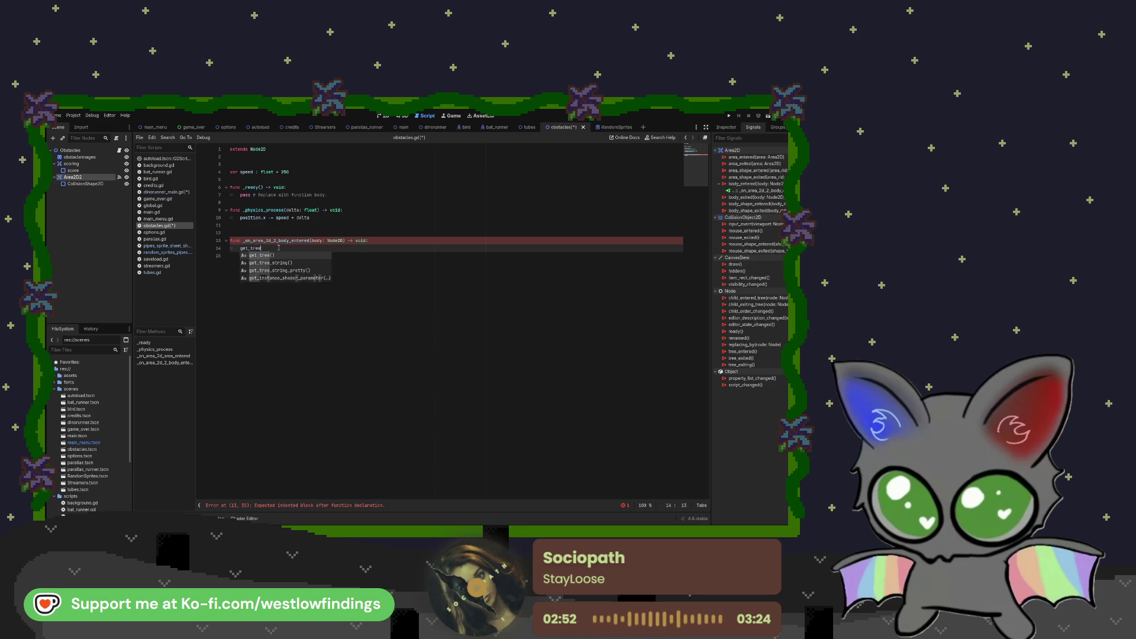
pyautogui.press('Return')
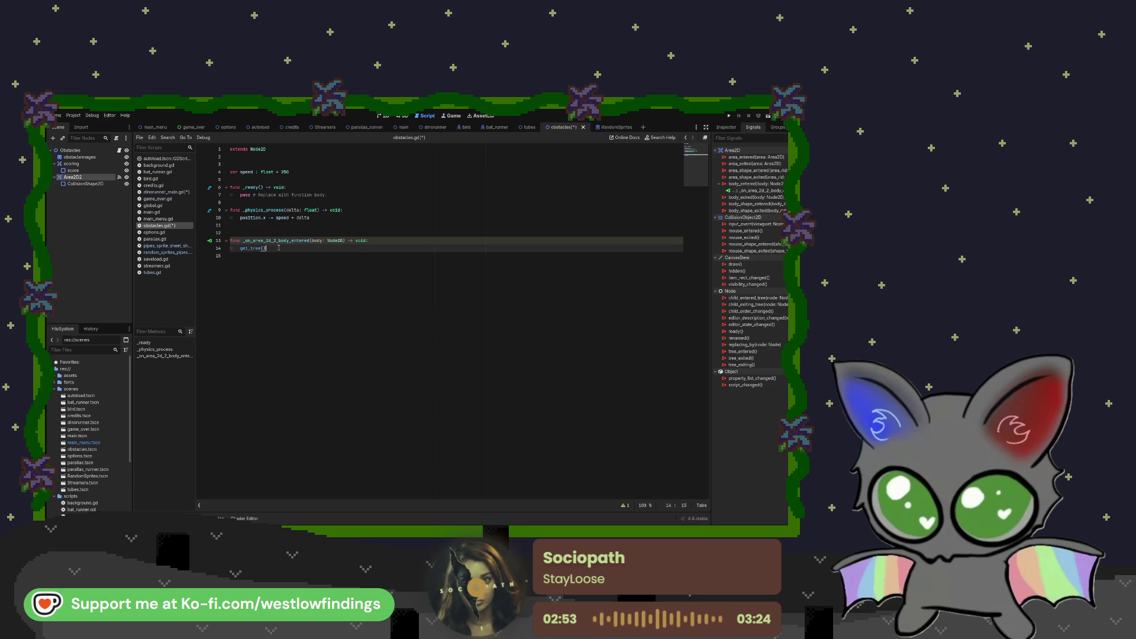
pyautogui.write('.change')
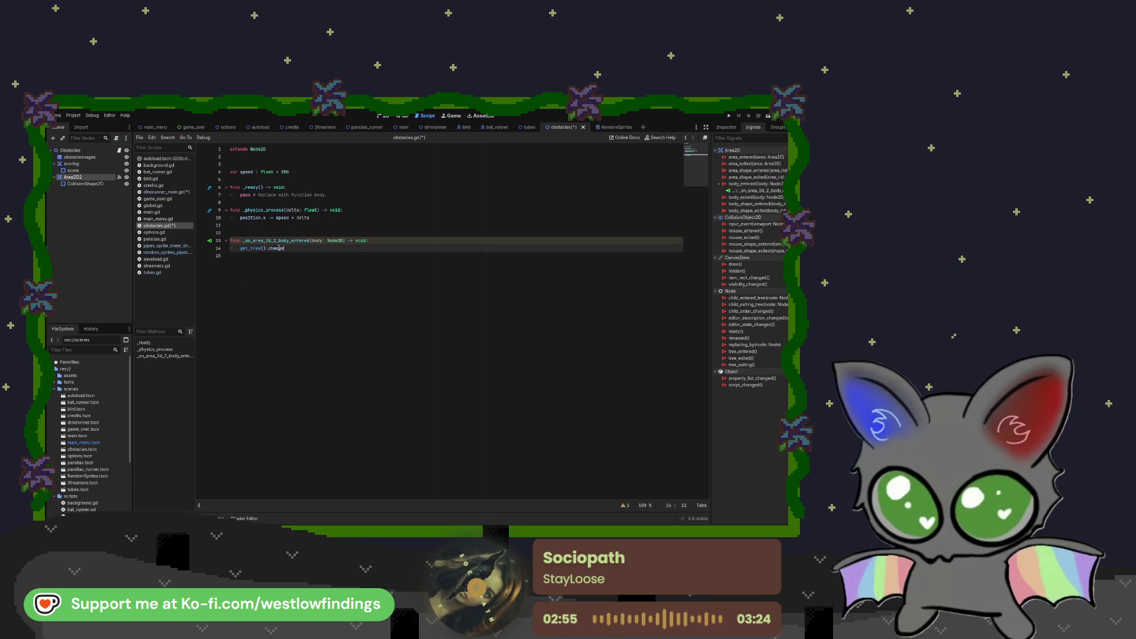
pyautogui.press('Return')
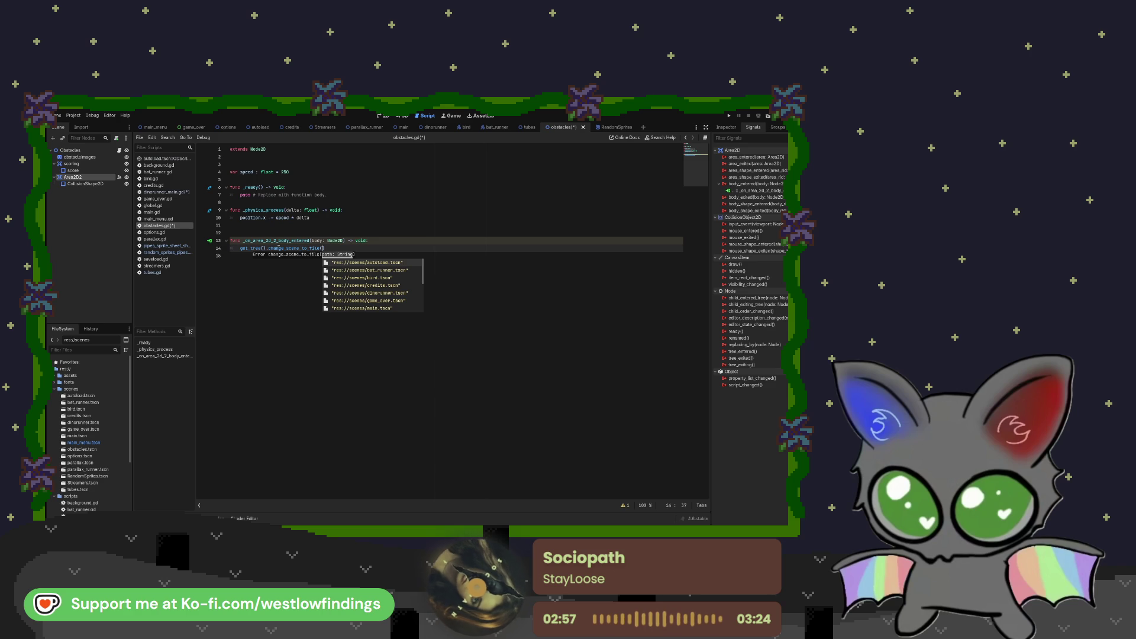
pyautogui.write('game')
pyautogui.press('Return')
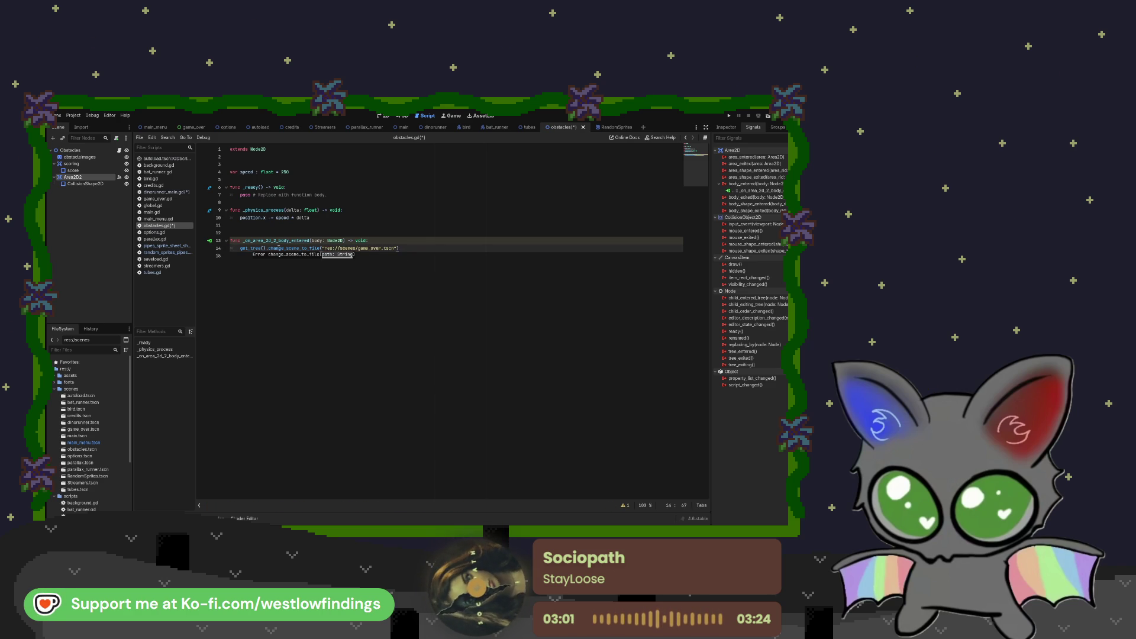
pyautogui.press('Return')
pyautogui.press('Return')
pyautogui.press('BackSpace')
pyautogui.press('BackSpace')
pyautogui.press('BackSpace')
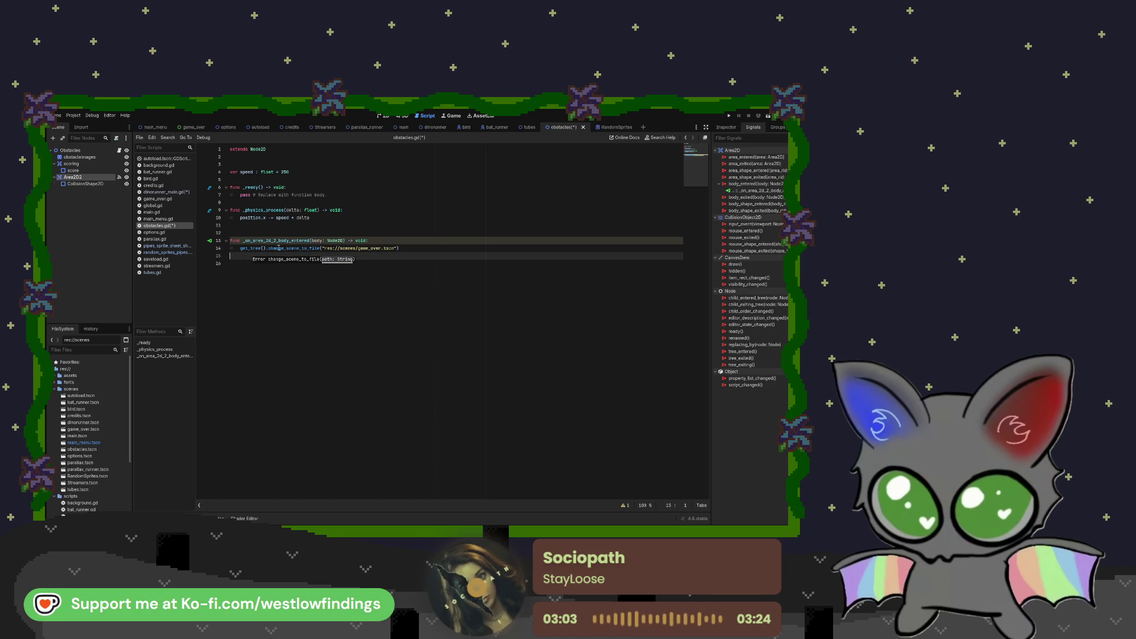
pyautogui.press('Return')
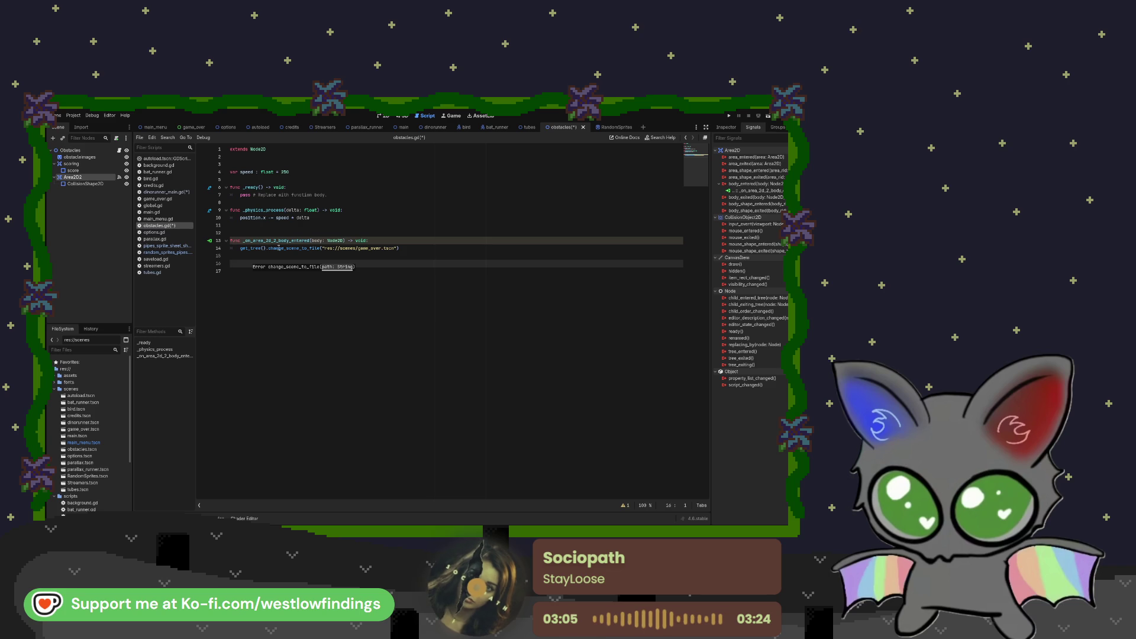
pyautogui.click(106, 164)
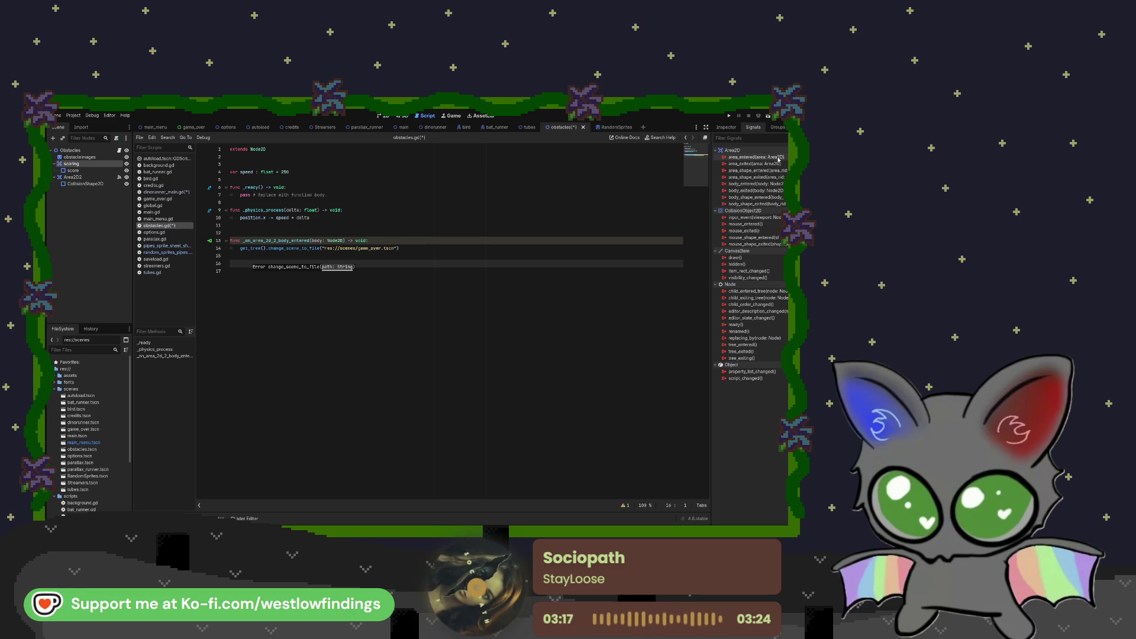
# - Connect the scoring node's area_entered signal and replace the new handler's pass with 'Autoload'
pyautogui.click(778, 157)
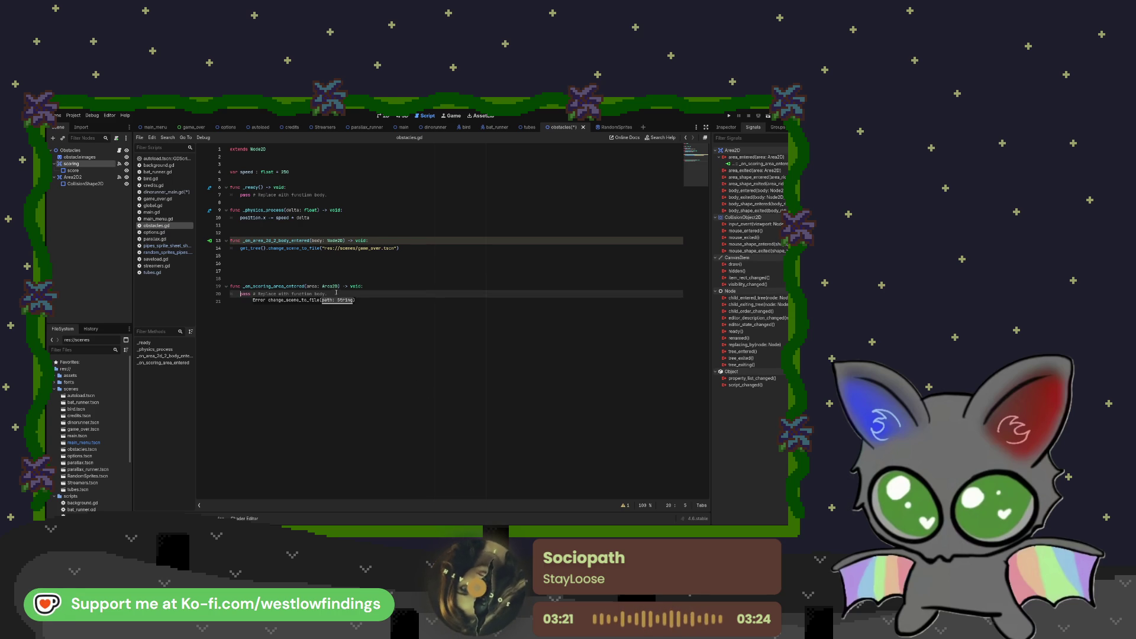
pyautogui.moveTo(336, 292); pyautogui.dragTo(241, 295)
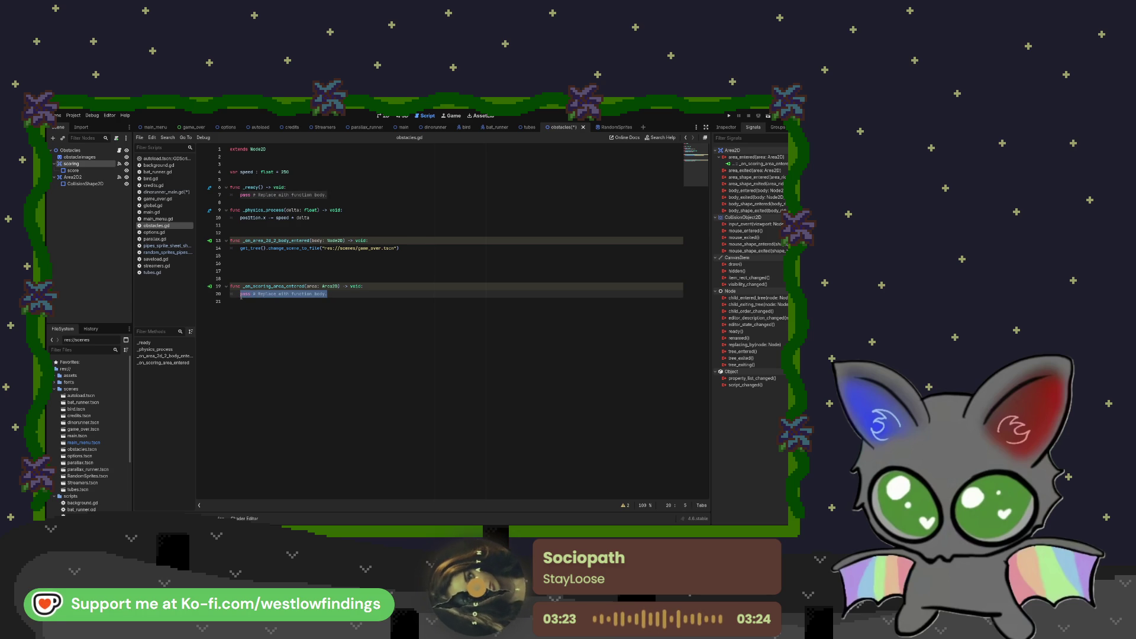
pyautogui.write('Autoload')
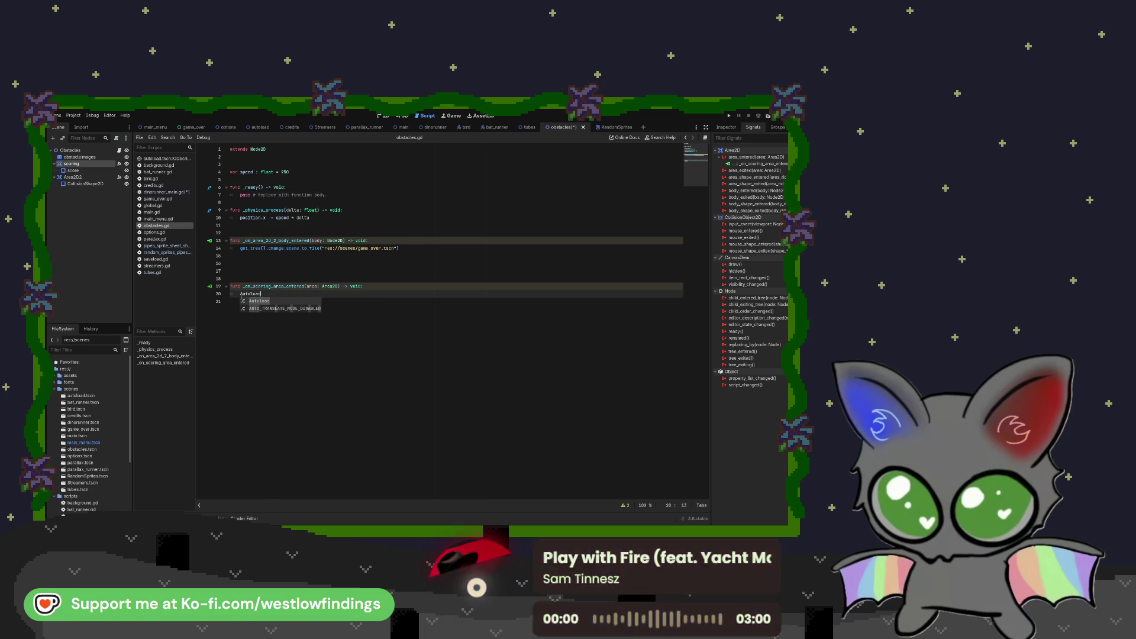
# - Make the scoring handler read Autoload.score += 1 and delete the blank lines above it
pyautogui.press('Escape')
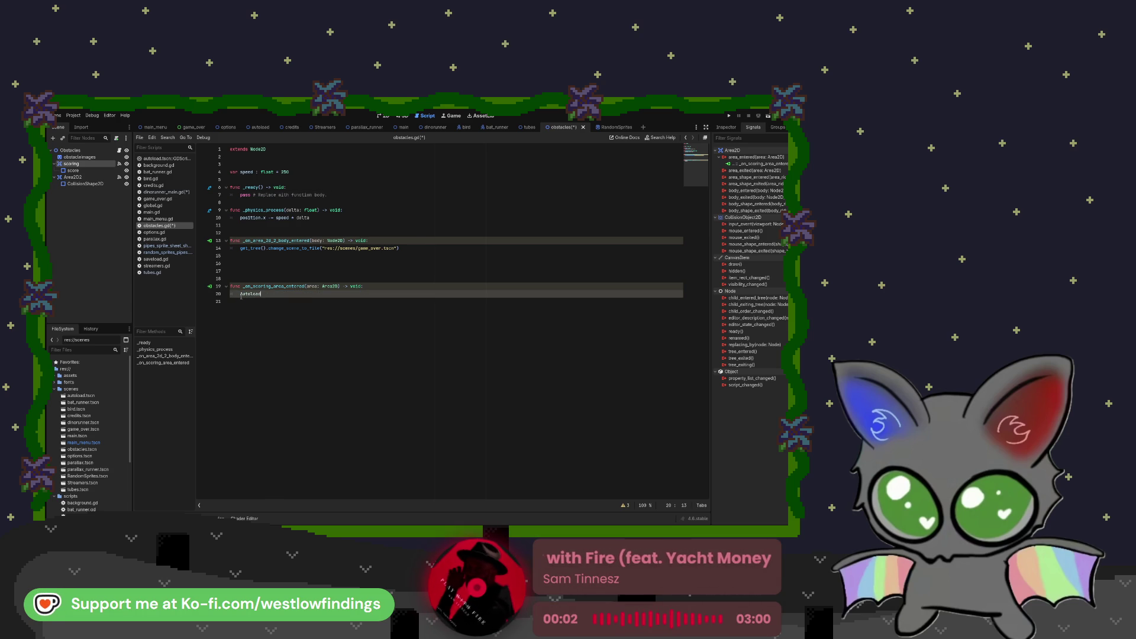
pyautogui.write('.score')
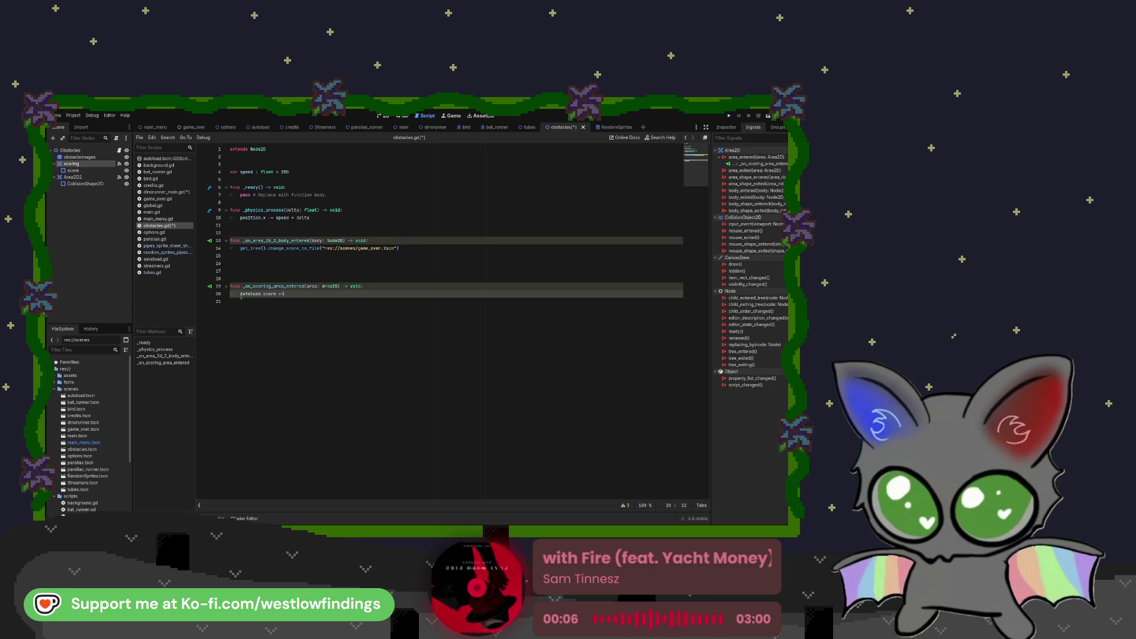
pyautogui.write(' += 1')
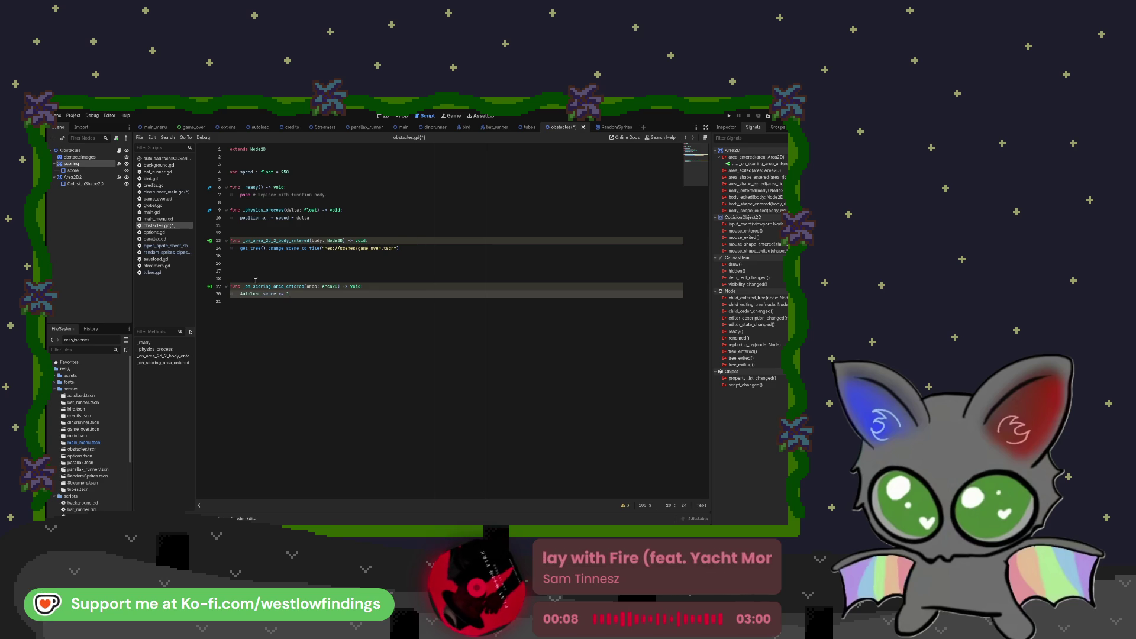
pyautogui.click(263, 268)
pyautogui.press('BackSpace')
pyautogui.press('BackSpace')
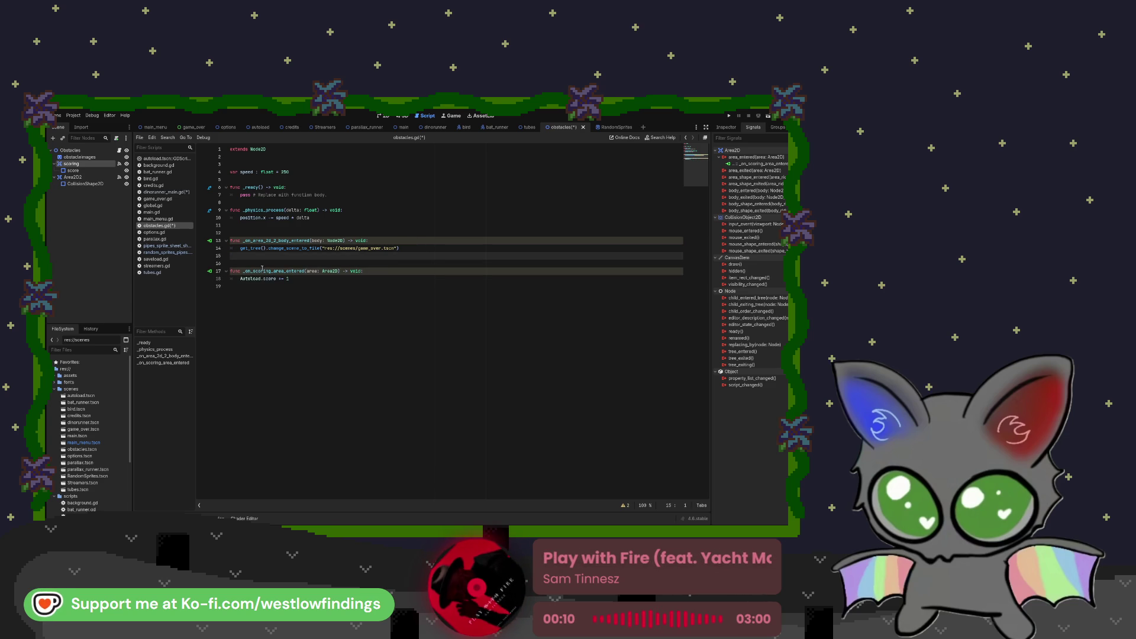
pyautogui.click(435, 128)
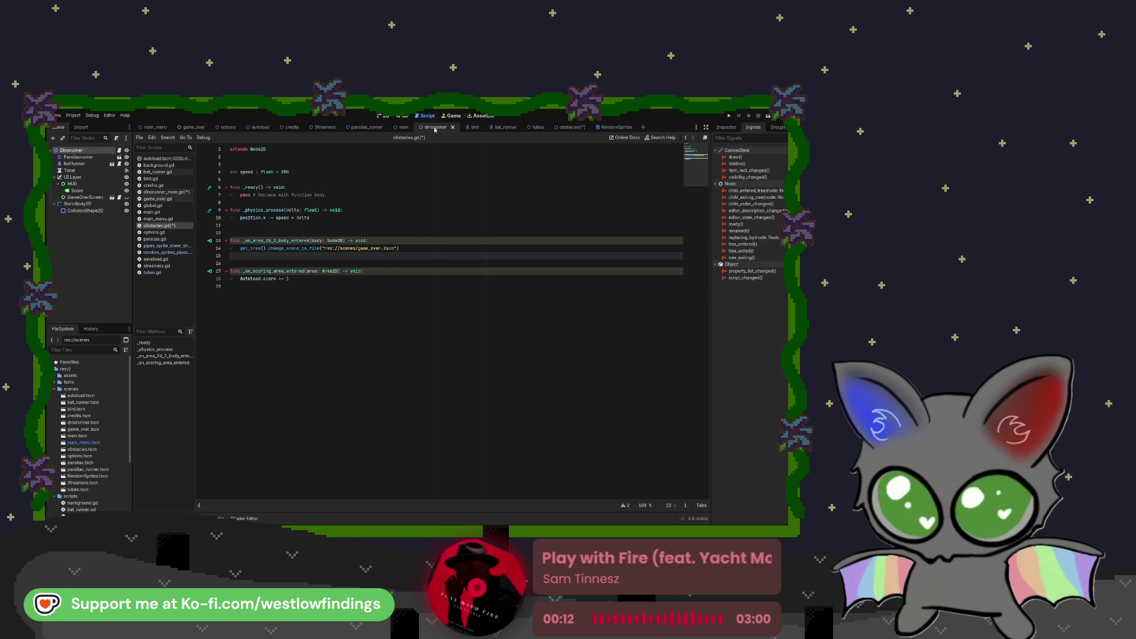
# - Run the game twice from the dinorunner scene, stopping each run with F8
pyautogui.click(768, 118)
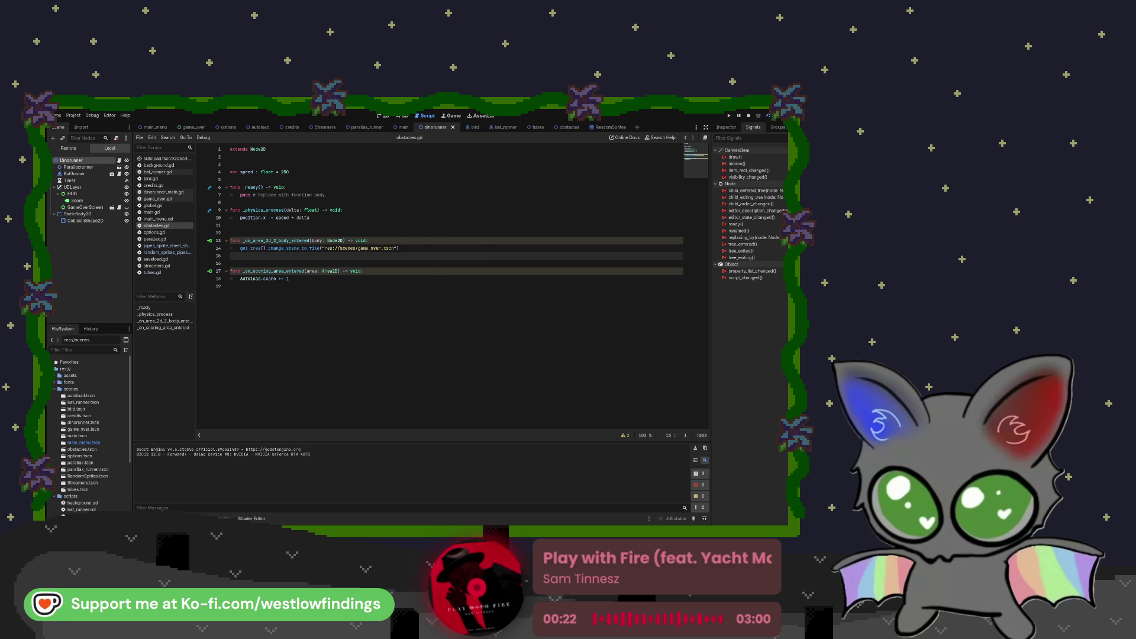
pyautogui.press('F8')
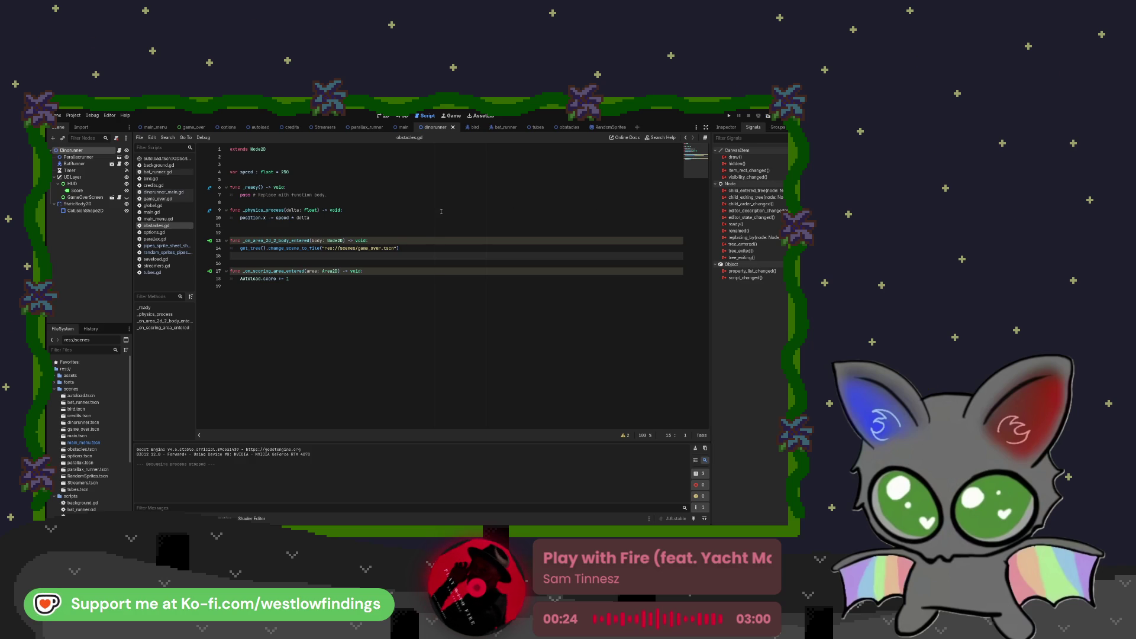
pyautogui.click(727, 117)
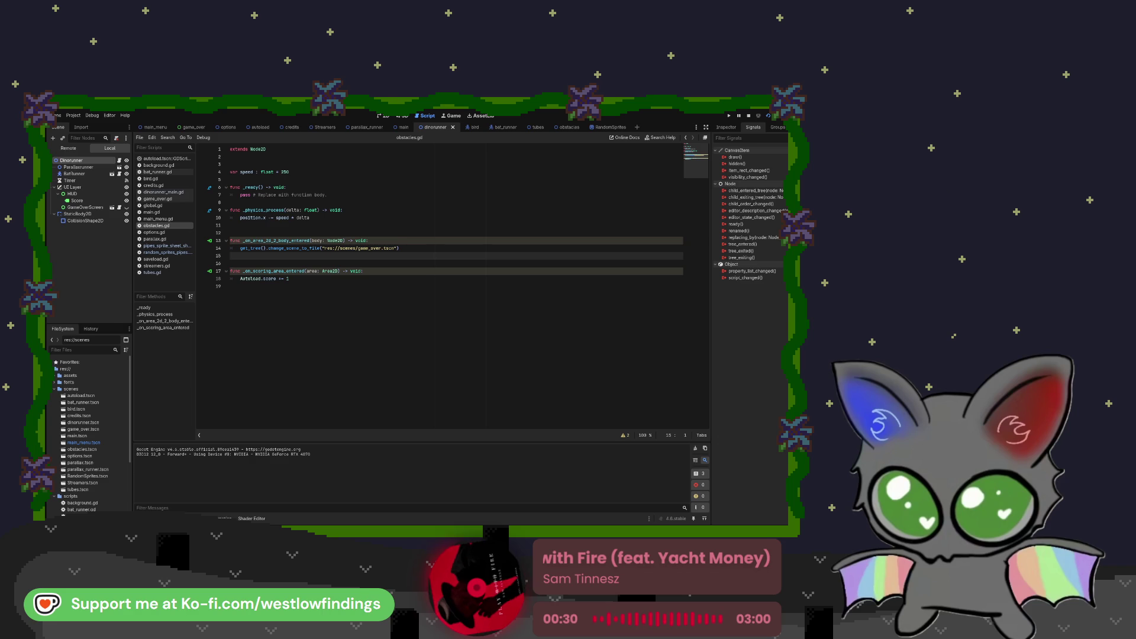
pyautogui.press('F8')
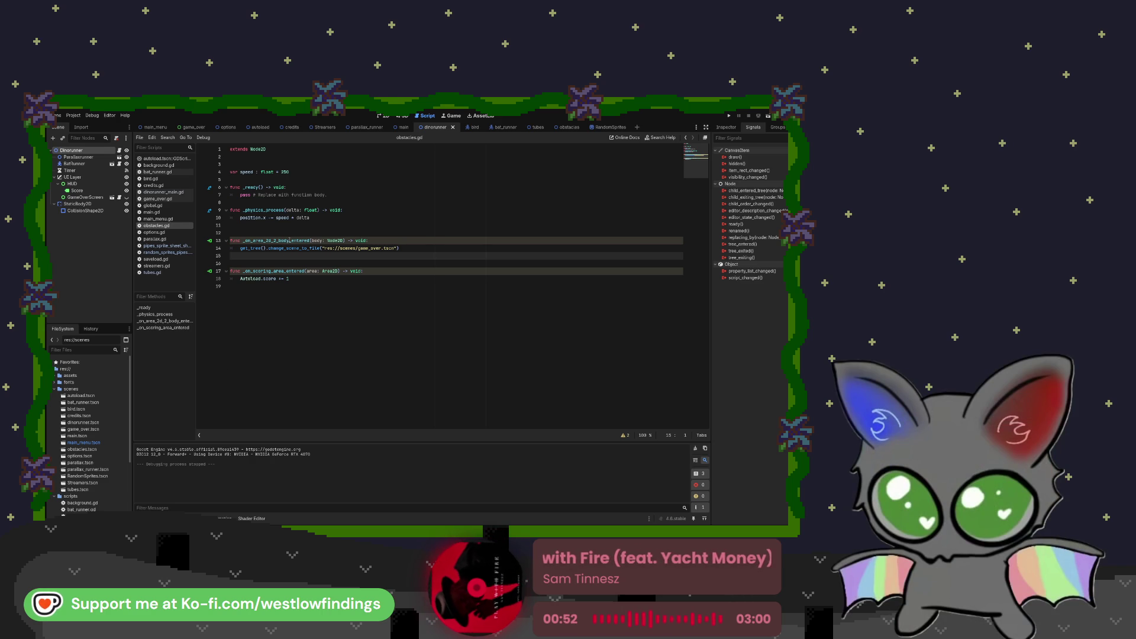
# - Rename the game-over handler from body_ to area_, then delete the whole function
pyautogui.click(287, 240)
pyautogui.press('BackSpace')
pyautogui.press('BackSpace')
pyautogui.press('BackSpace')
pyautogui.press('Delete')
pyautogui.press('Delete')
pyautogui.write('area_')
pyautogui.click(391, 241)
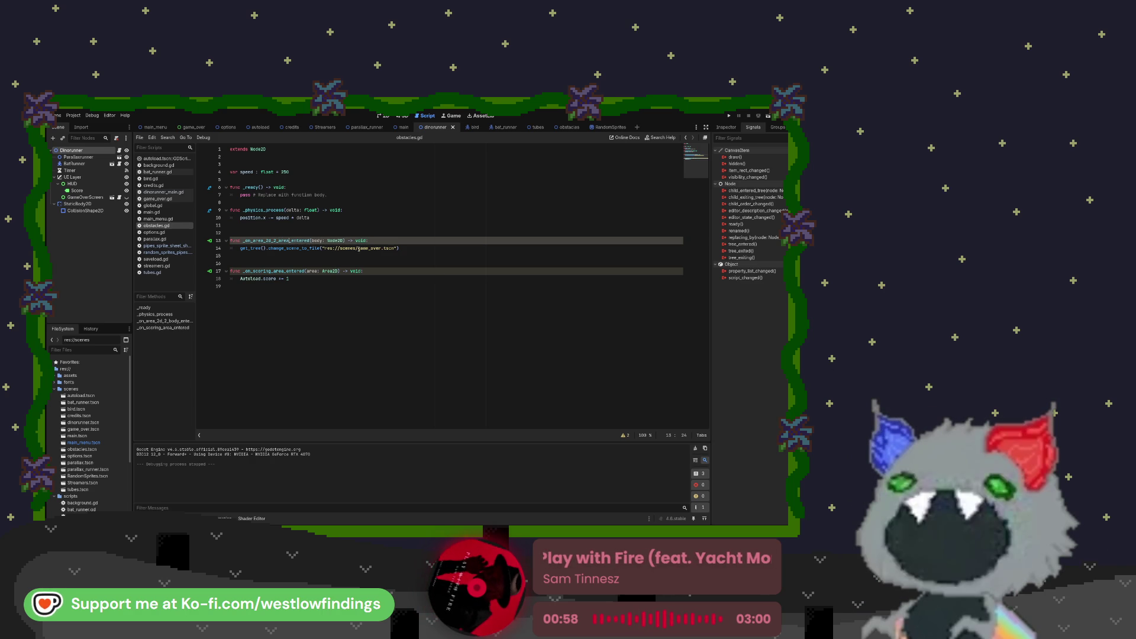
pyautogui.click(420, 249)
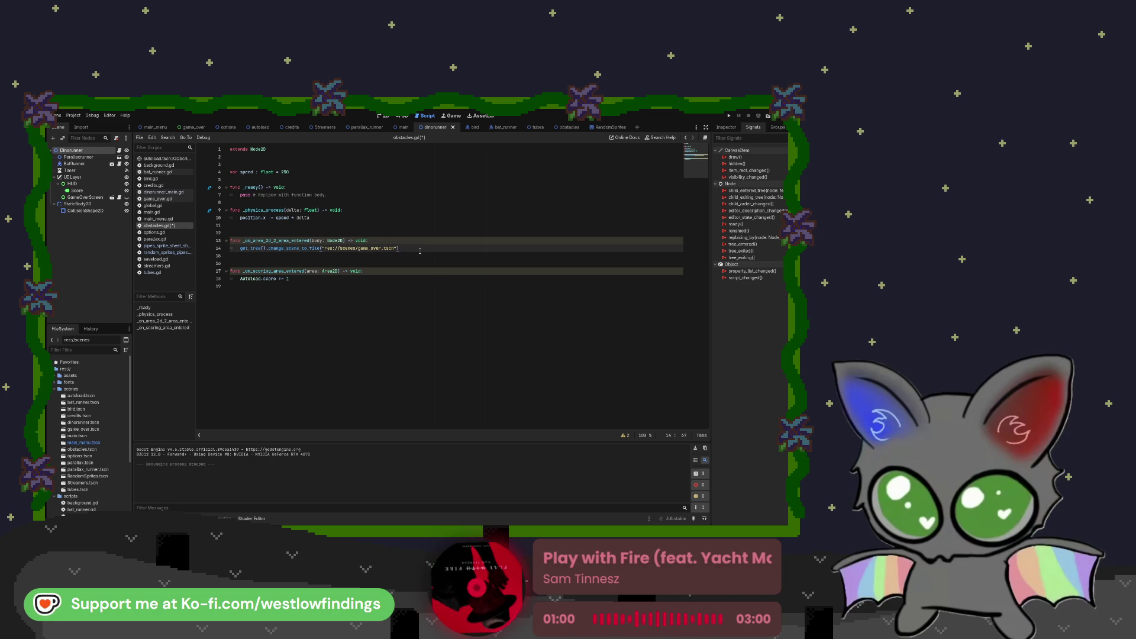
pyautogui.moveTo(402, 249); pyautogui.dragTo(235, 243)
pyautogui.press('BackSpace')
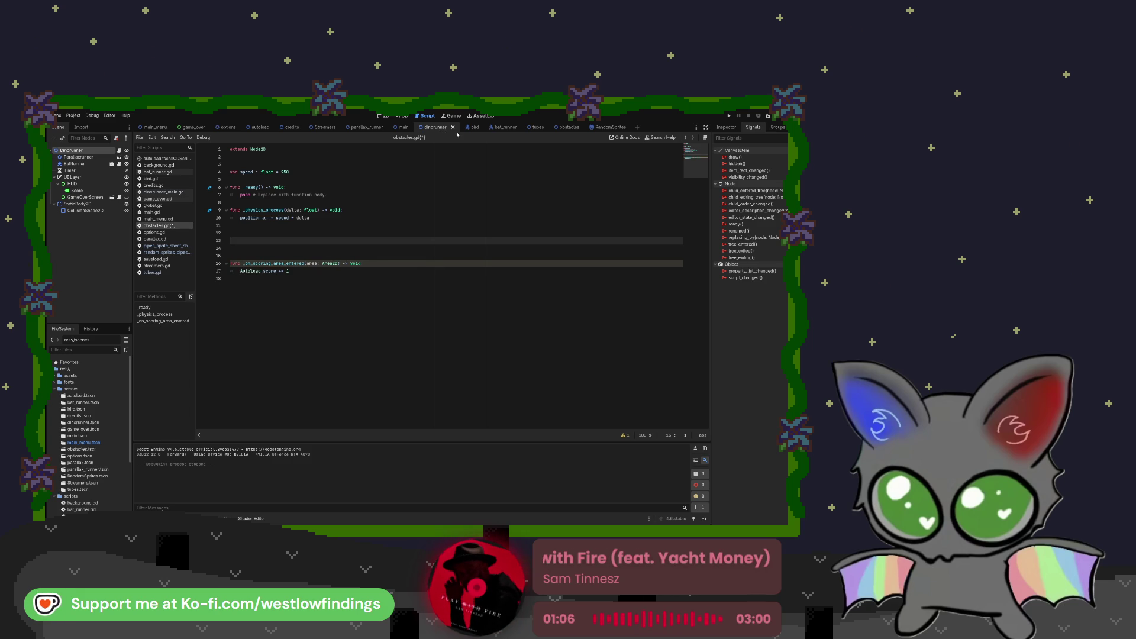
# - Disconnect Area2D2's body_entered signal in the obstacles scene
pyautogui.click(569, 127)
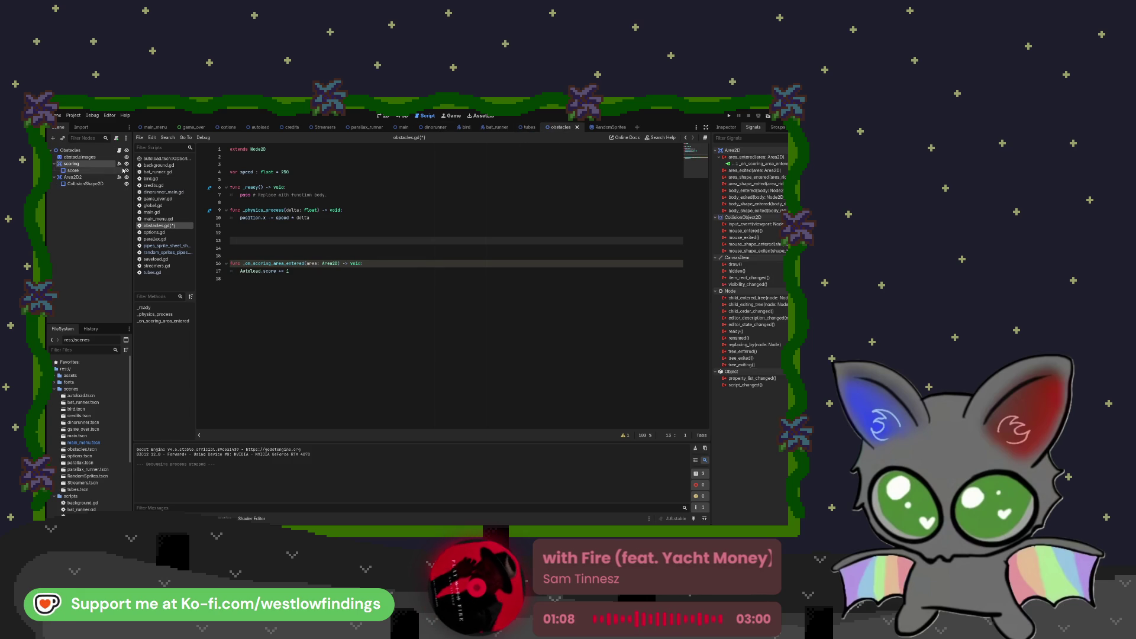
pyautogui.click(120, 178)
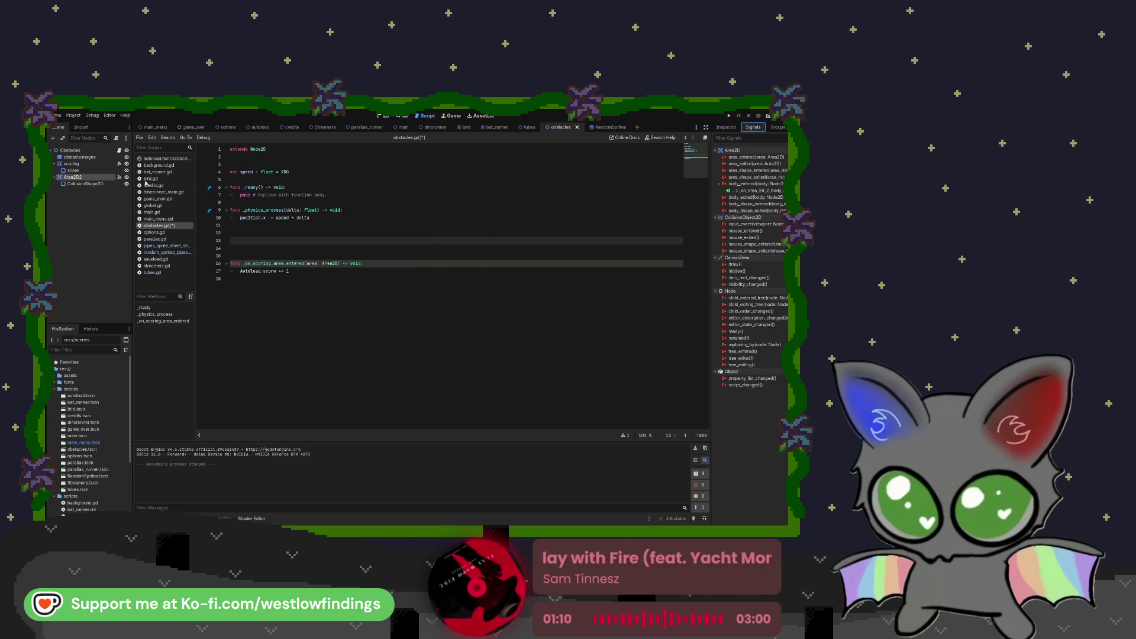
pyautogui.press('Delete')
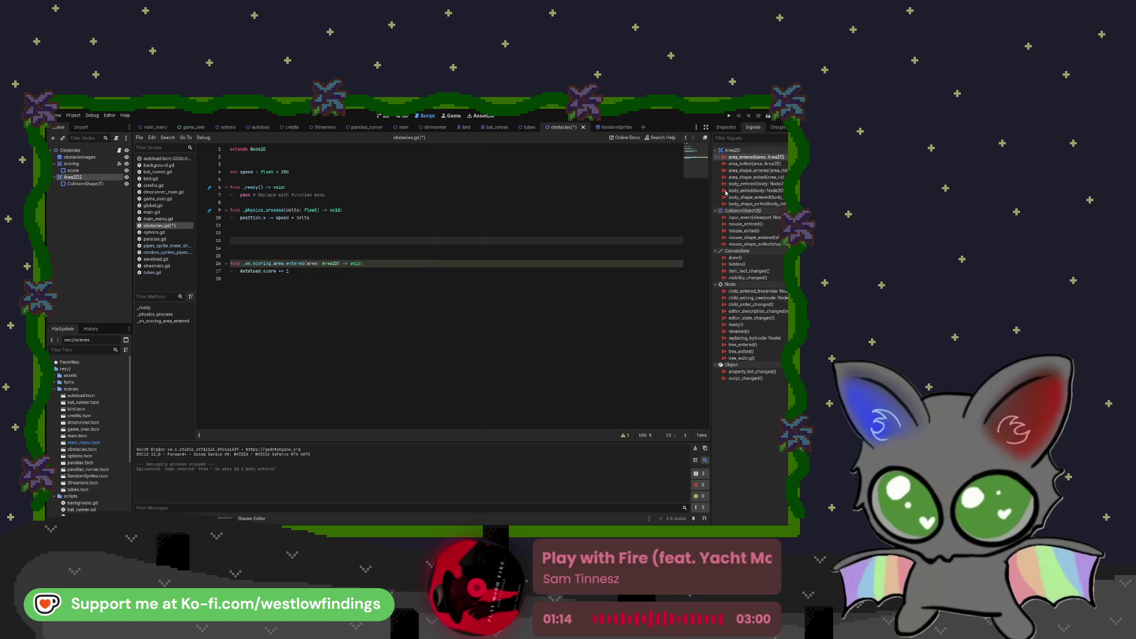
# - Connect Area2D2's area_entered signal to a handler calling change_scene_to_file("res://scenes/game_over.tscn")
pyautogui.click(409, 390)
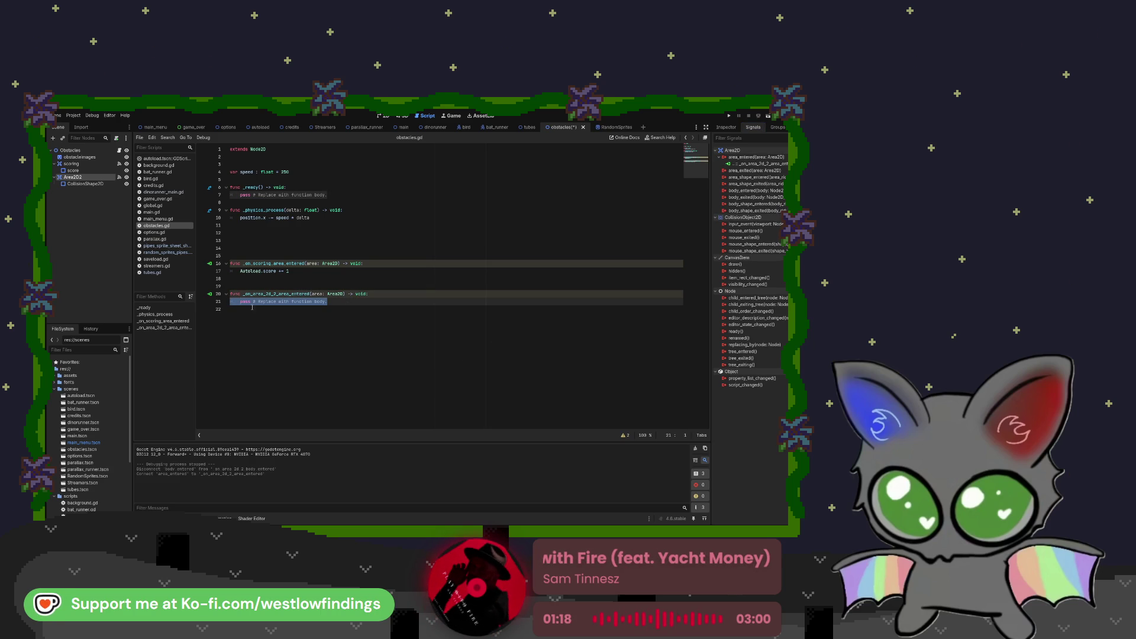
pyautogui.moveTo(241, 301); pyautogui.dragTo(367, 303)
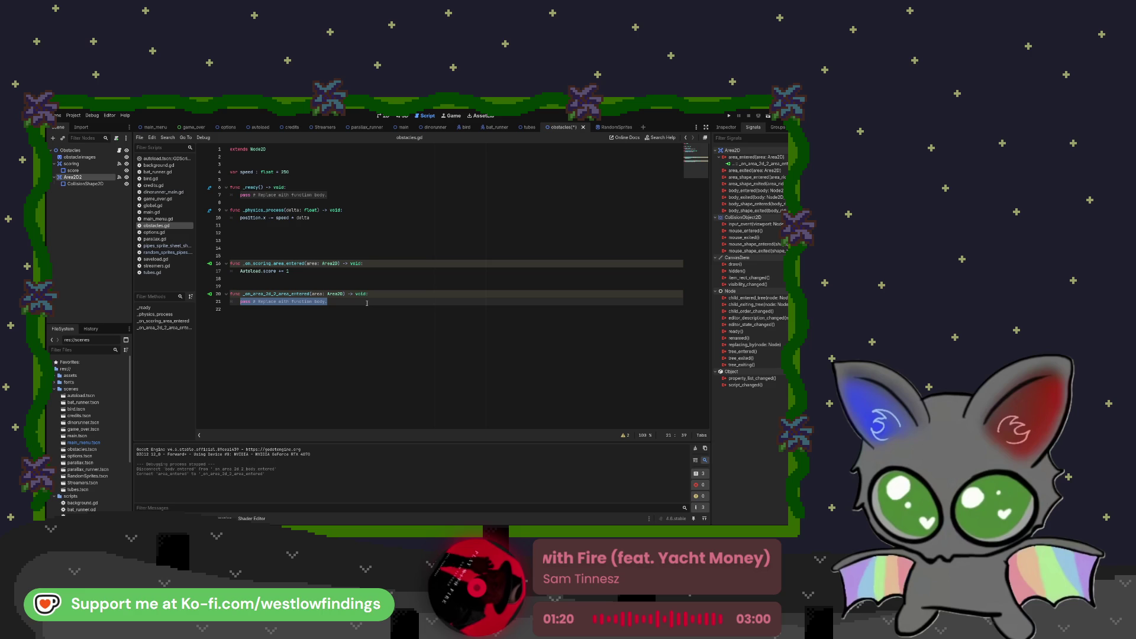
pyautogui.write('get_tree().change')
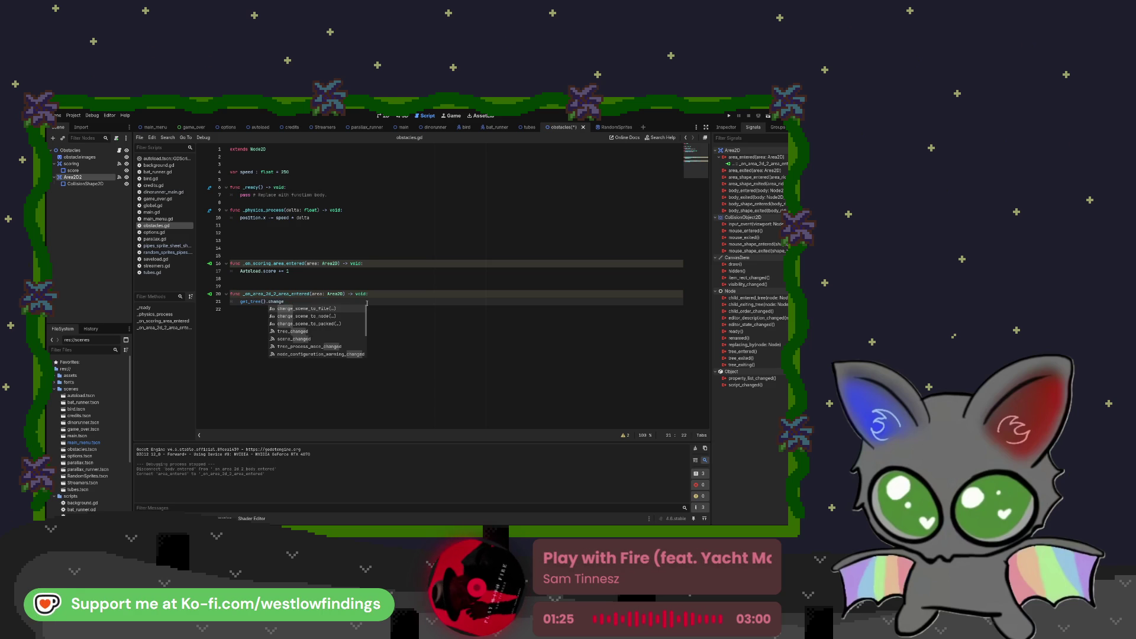
pyautogui.press('Return')
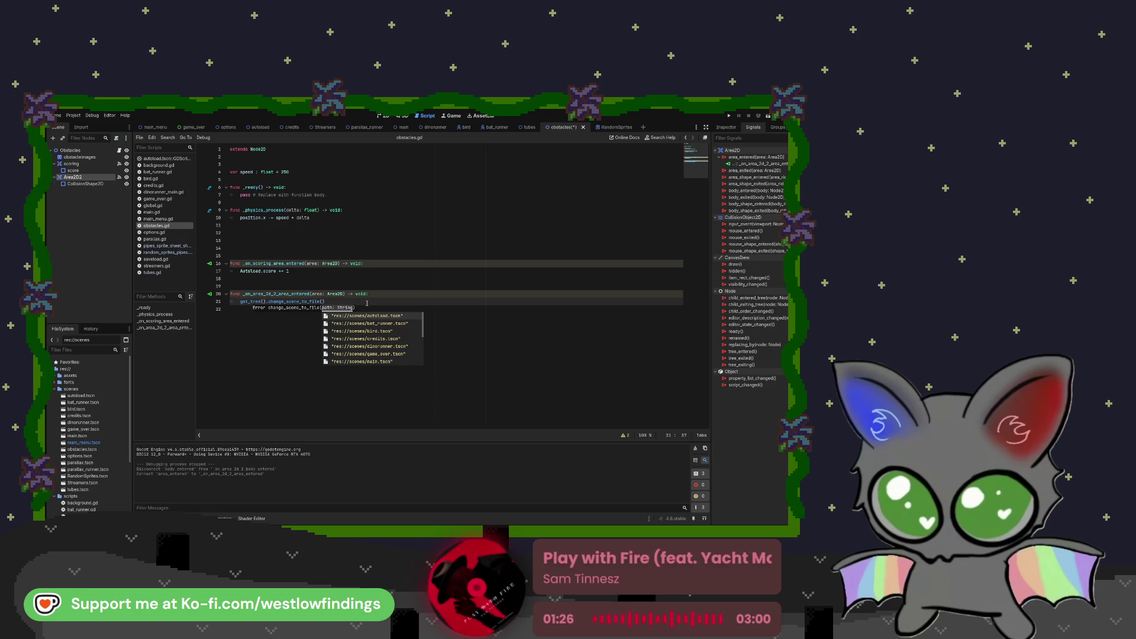
pyautogui.press('Down')
pyautogui.press('Down')
pyautogui.press('Down')
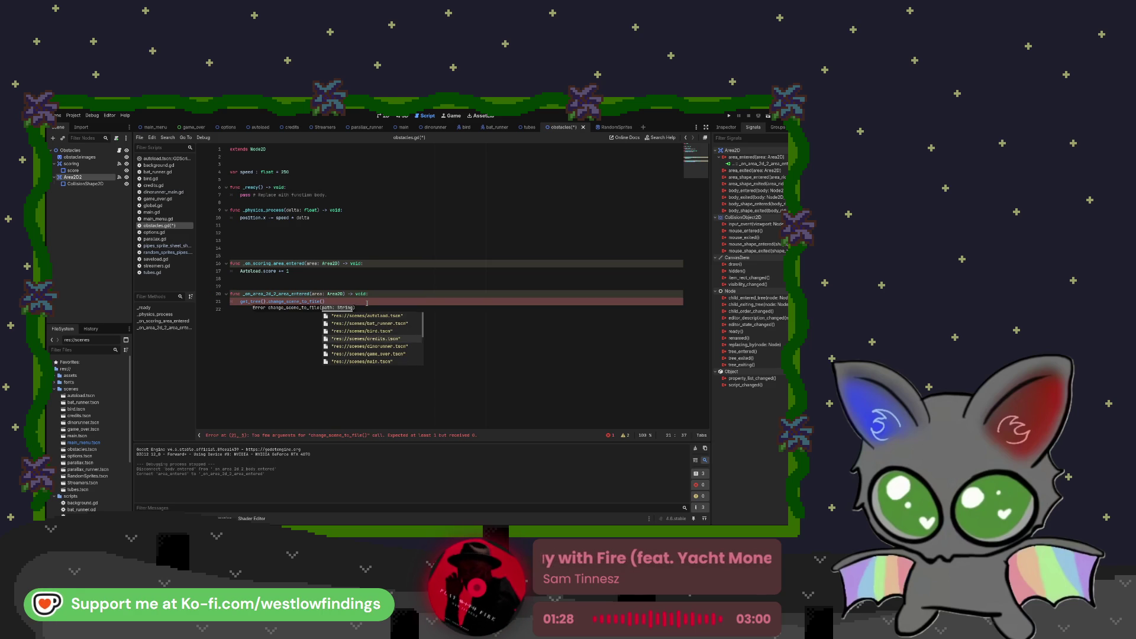
pyautogui.press('Return')
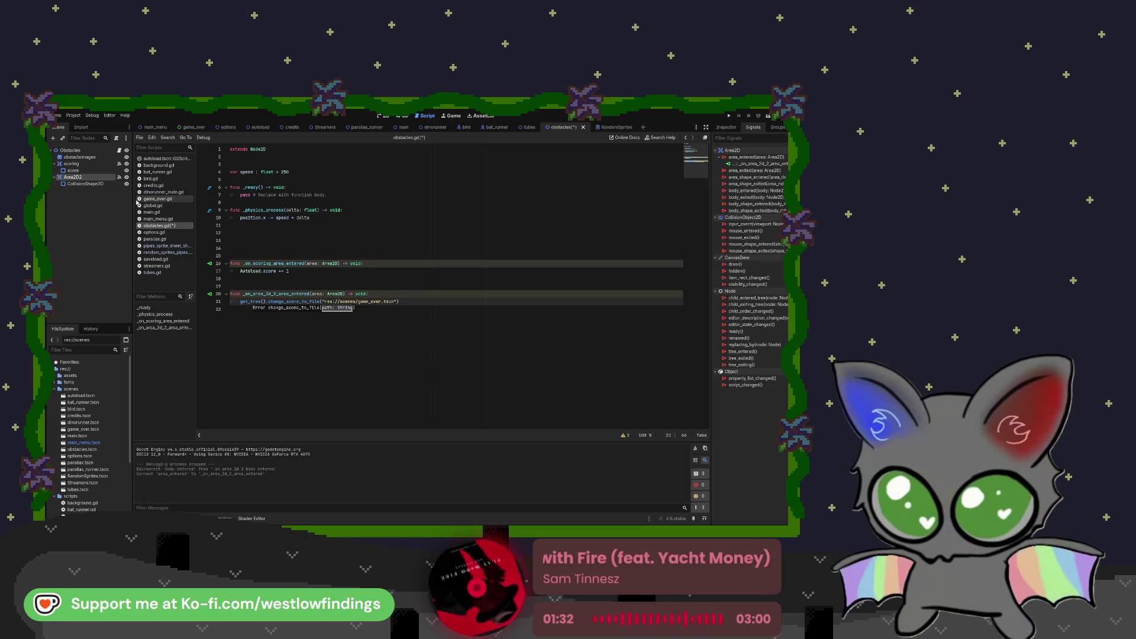
pyautogui.click(100, 196)
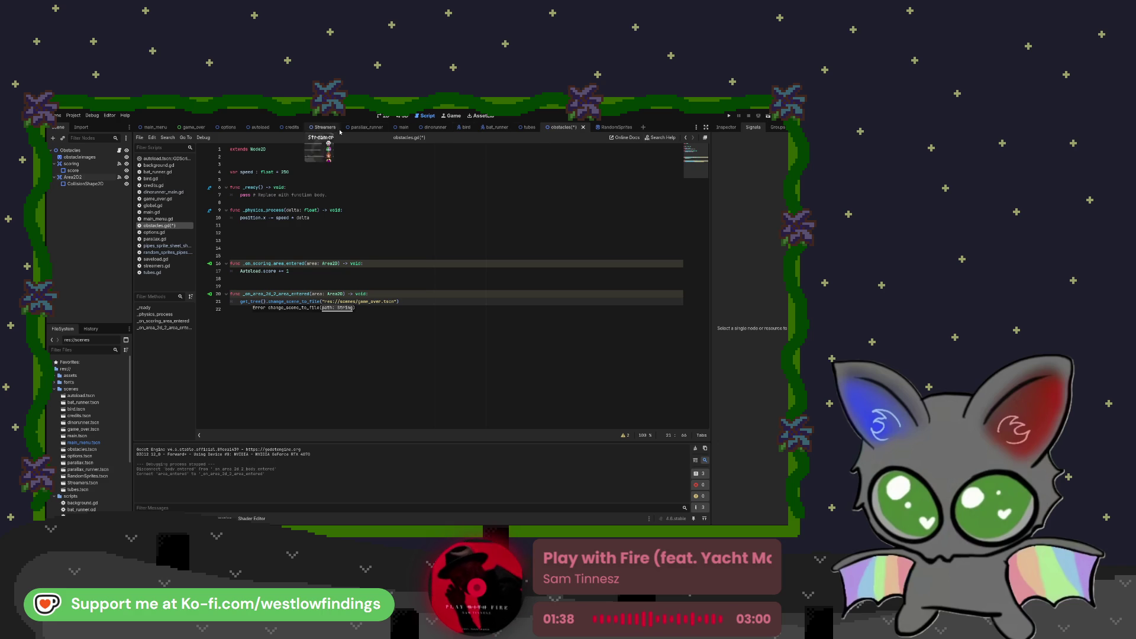
pyautogui.click(436, 127)
# - Test-run dinorunner, then delete the blank lines so the scoring handler starts at line 13
pyautogui.click(768, 116)
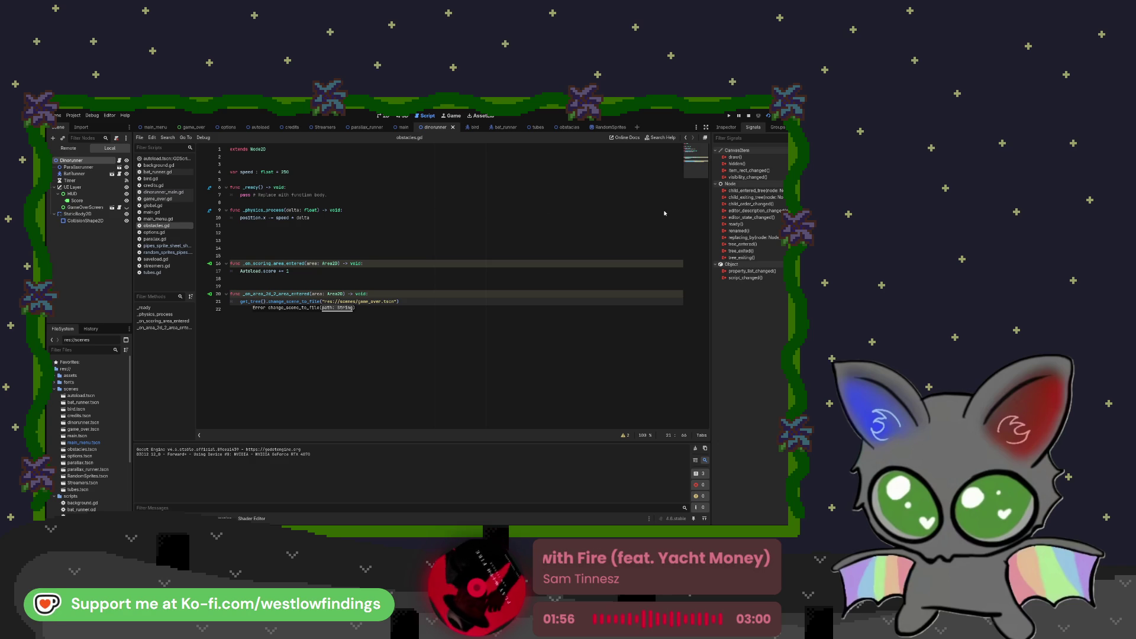
pyautogui.press('F8')
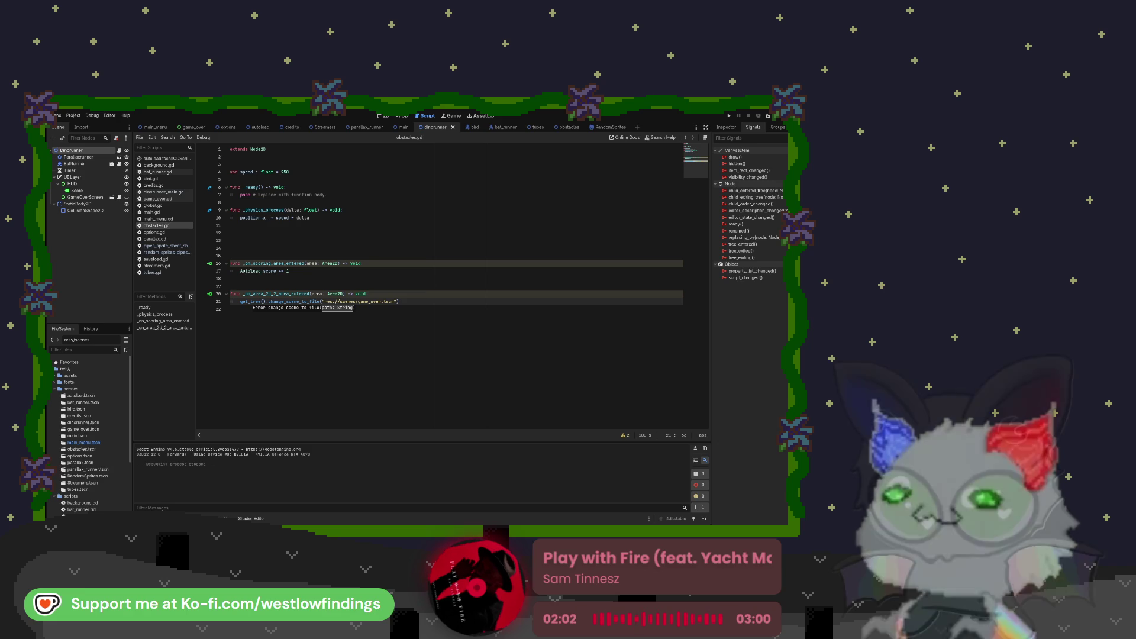
pyautogui.click(252, 248)
pyautogui.press('BackSpace')
pyautogui.press('BackSpace')
pyautogui.press('BackSpace')
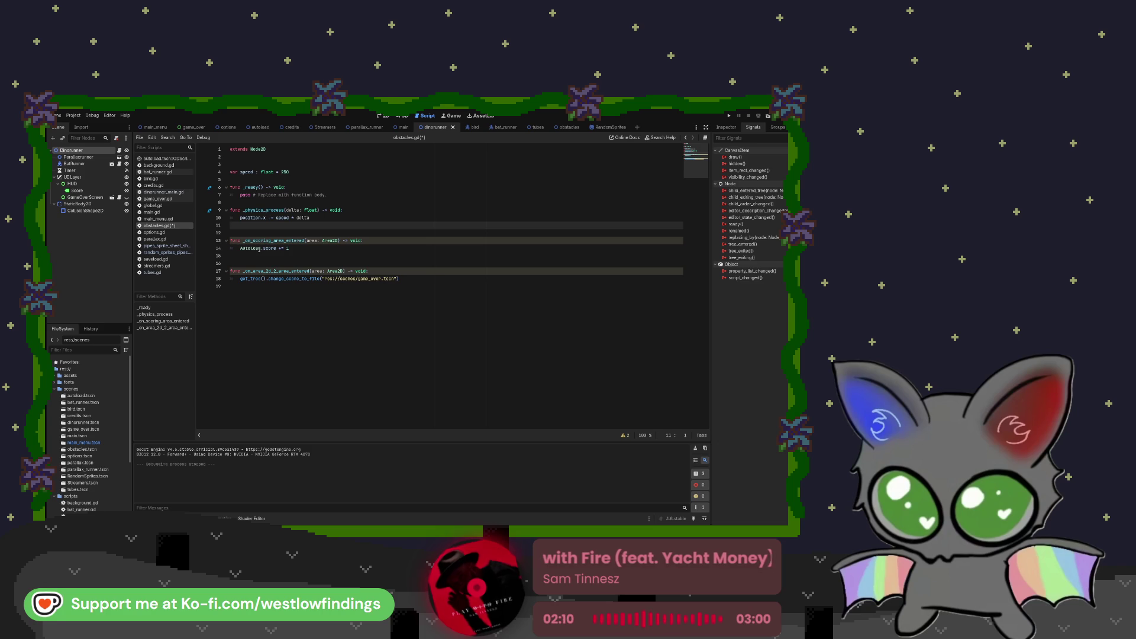
pyautogui.click(172, 518)
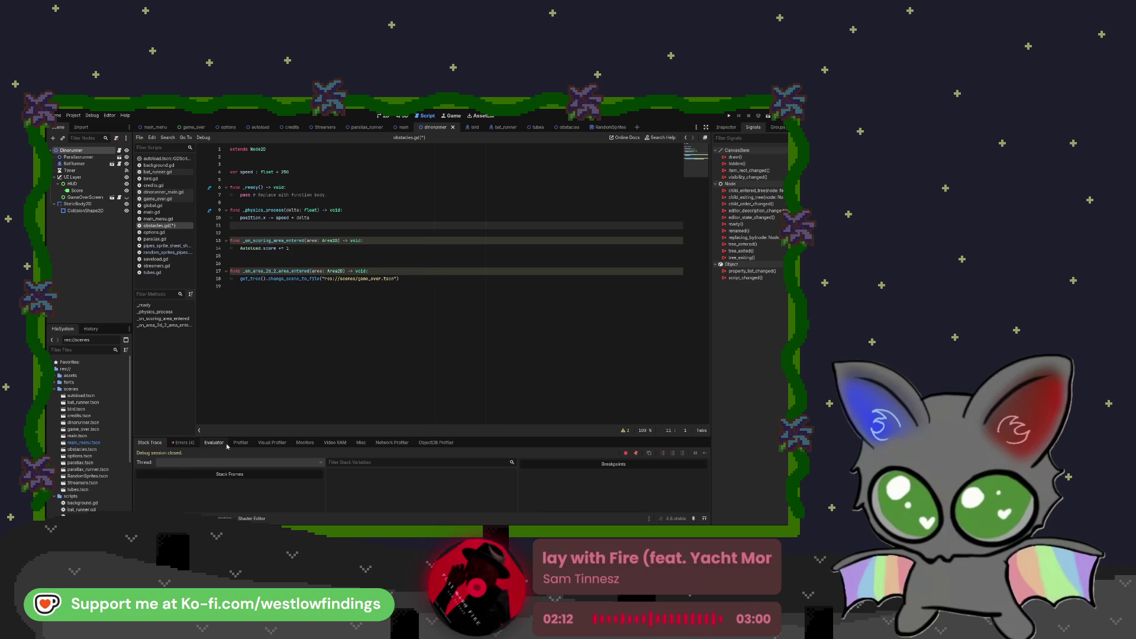
# - Clear the Debugger's Errors list, then switch through main_menu to the main scene
pyautogui.click(198, 448)
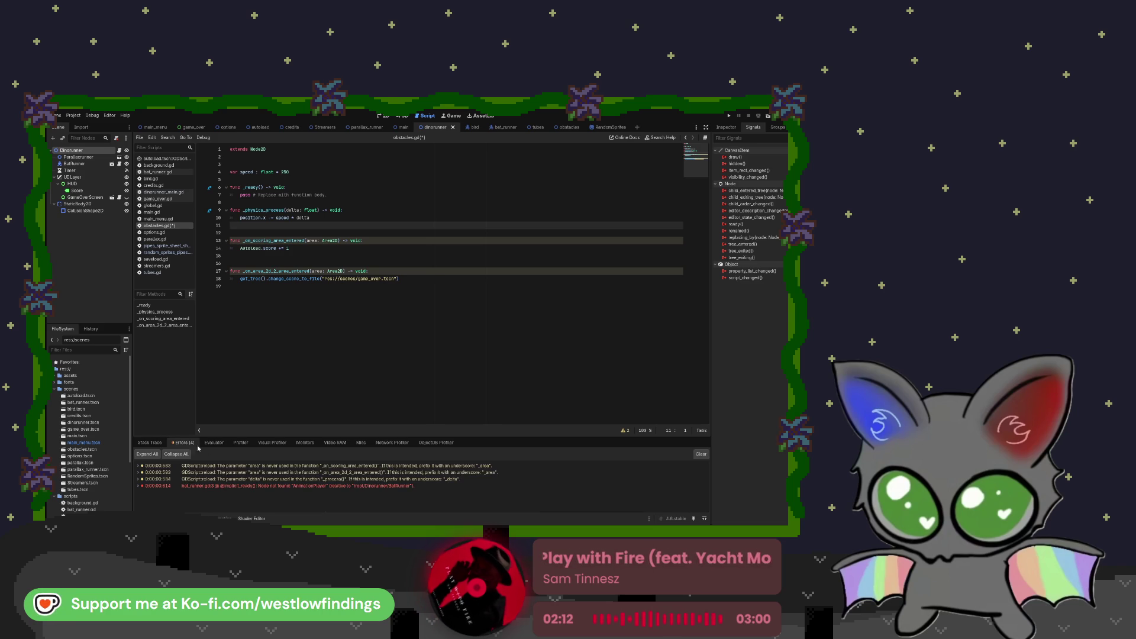
pyautogui.click(701, 454)
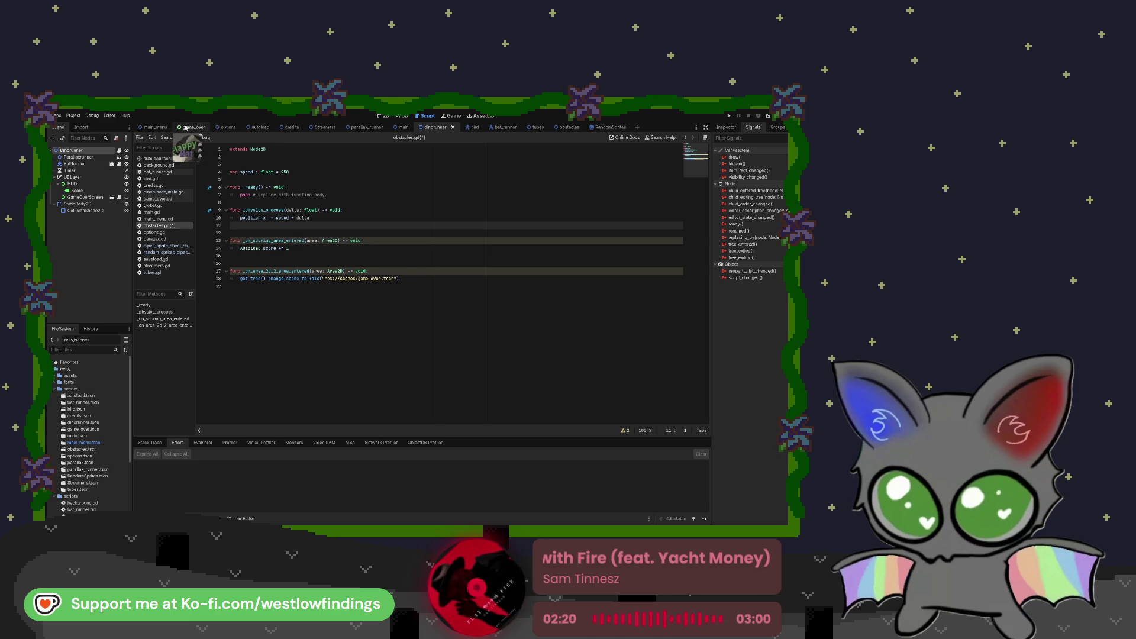
pyautogui.click(157, 128)
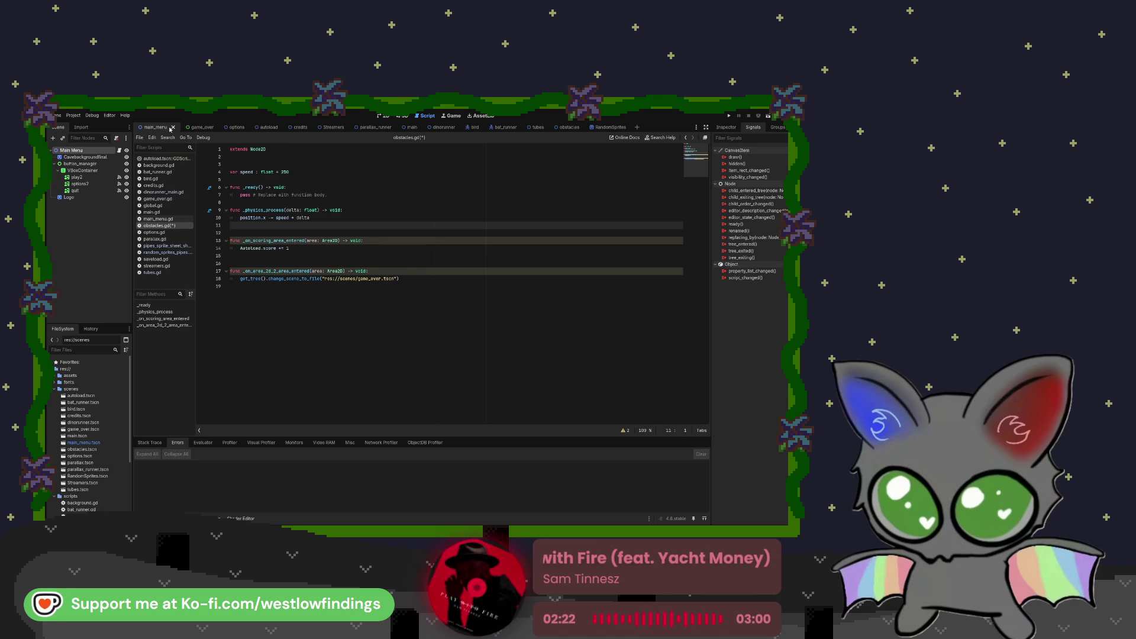
pyautogui.click(403, 127)
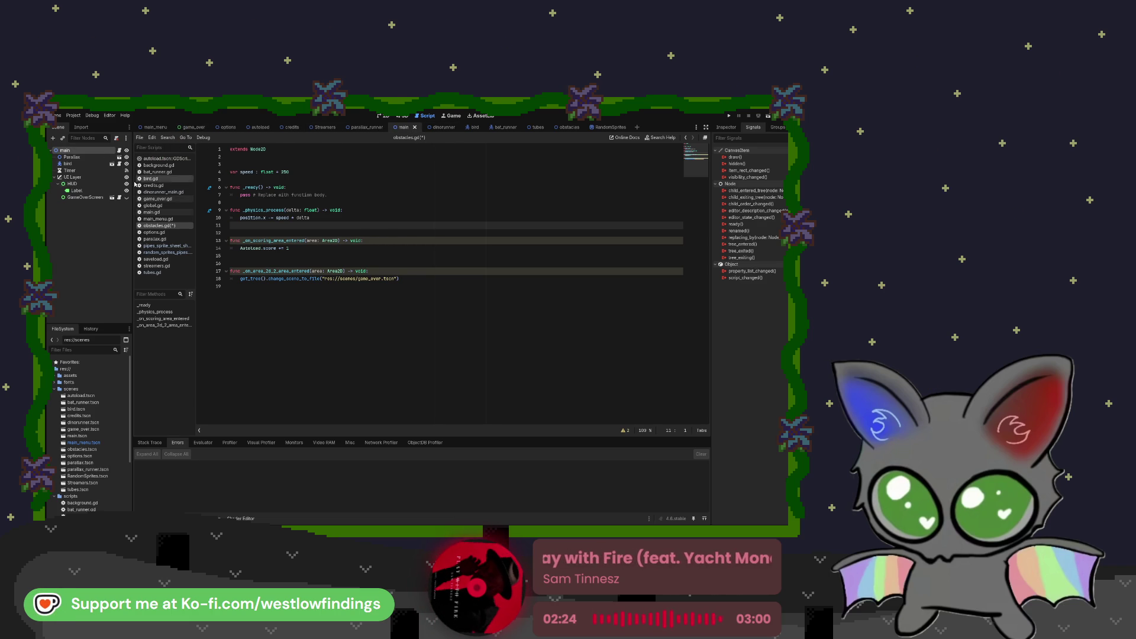
# - Open bird.gd, then main.gd, whose _process shows Autoload.score in the HUD label
pyautogui.click(119, 164)
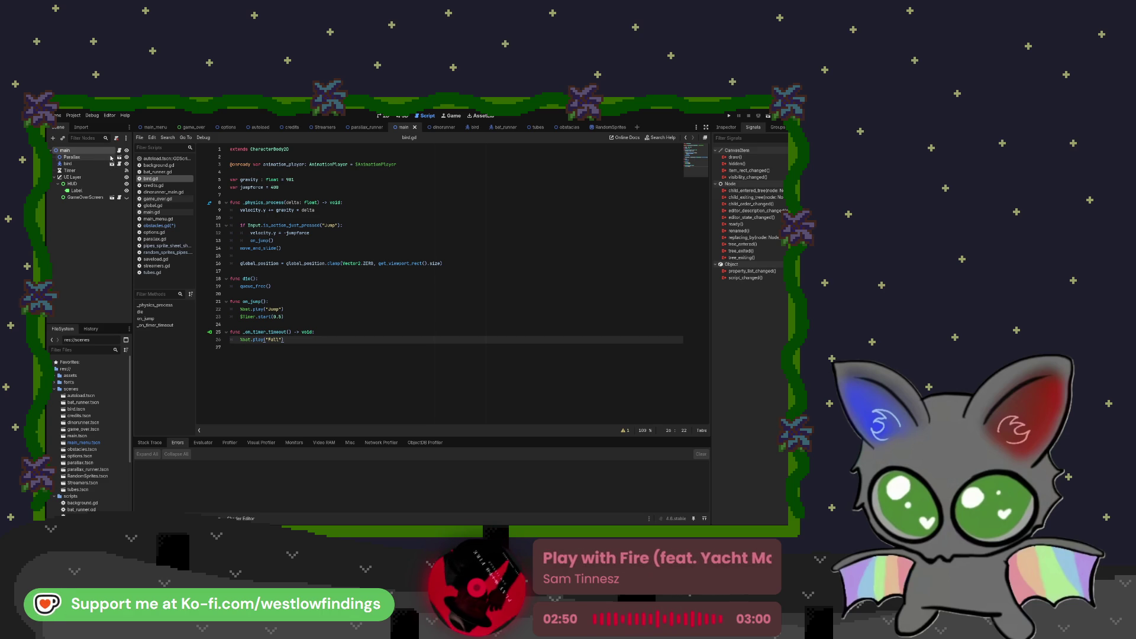
pyautogui.click(119, 151)
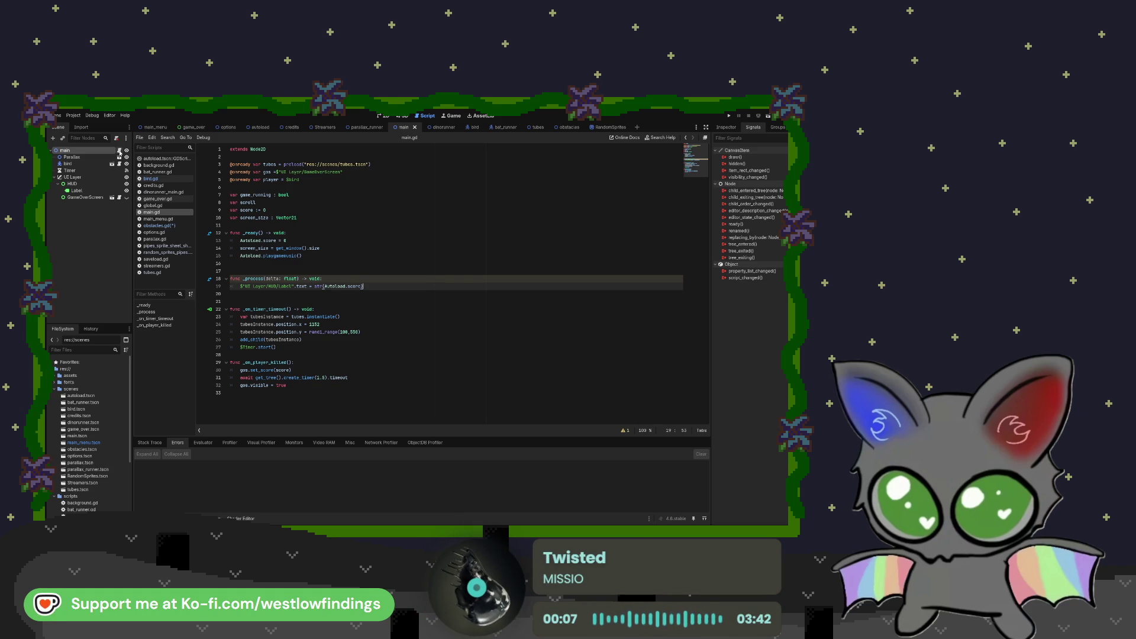
# - Open game_over.gd from the GameOverScreen node's script icon
pyautogui.click(119, 198)
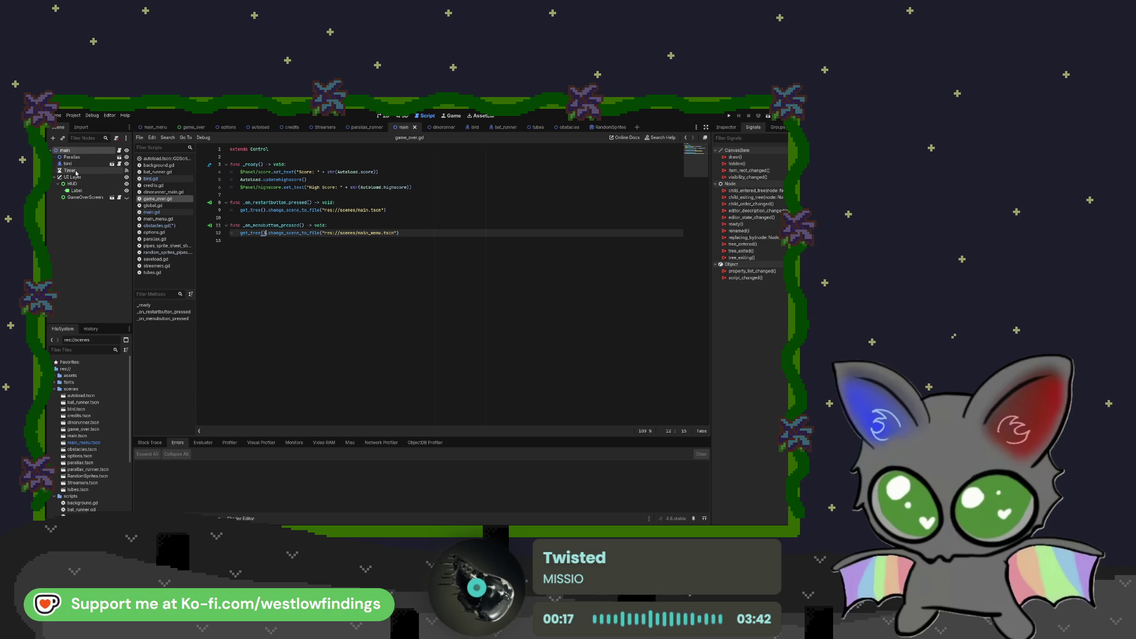
# - Open bat_runner.gd in the dinorunner scene and inspect the UI Layer's Layer properties
pyautogui.click(435, 127)
pyautogui.click(120, 164)
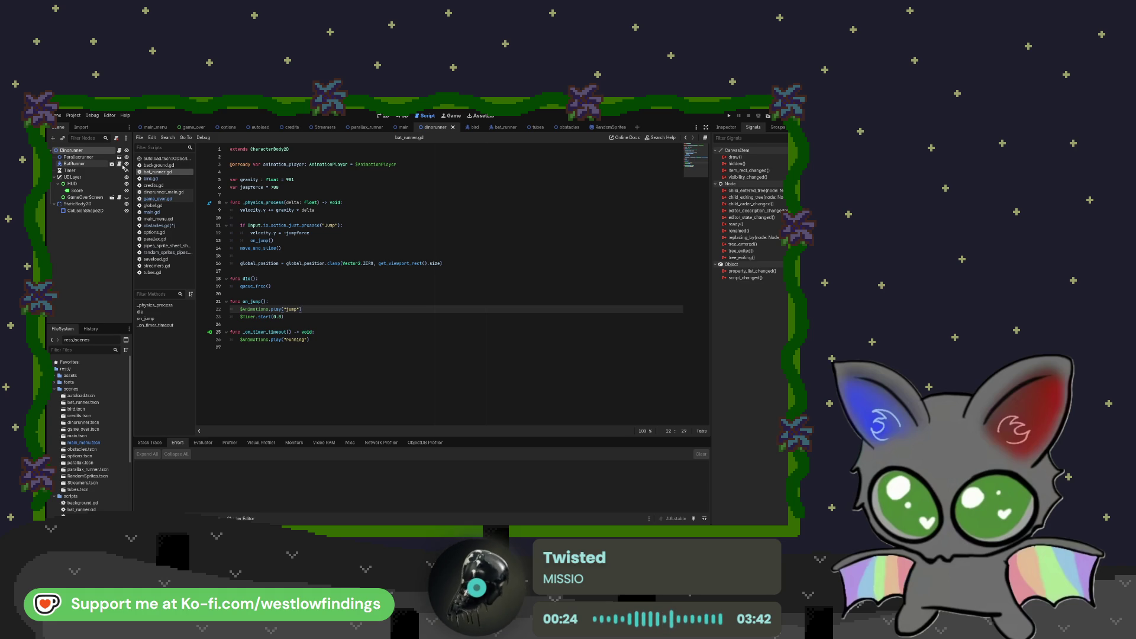
pyautogui.click(104, 177)
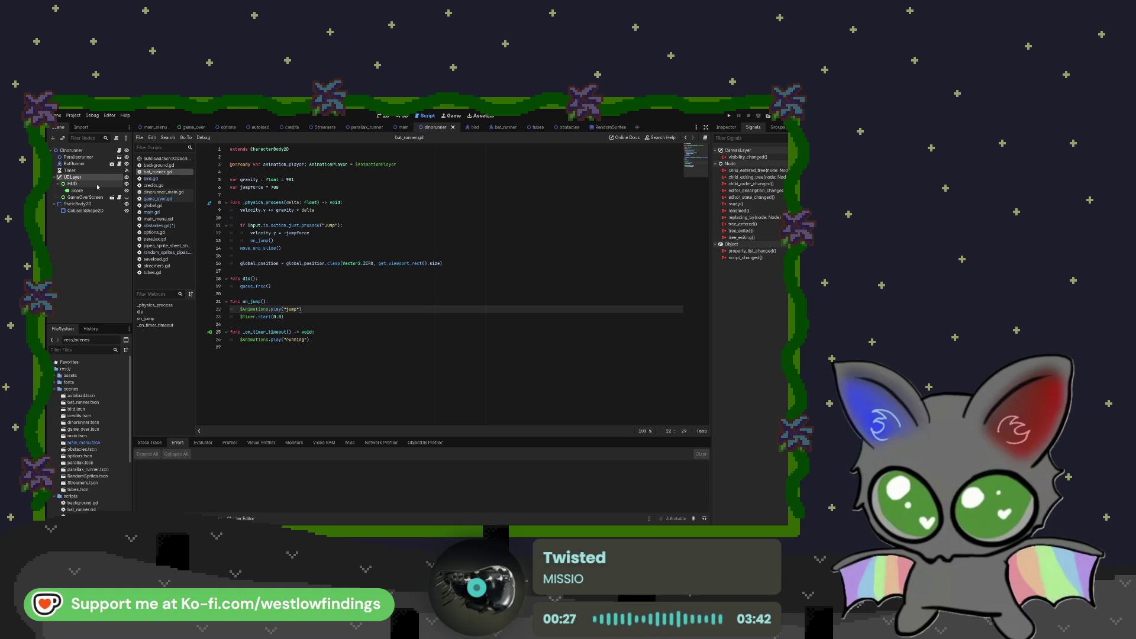
pyautogui.click(726, 128)
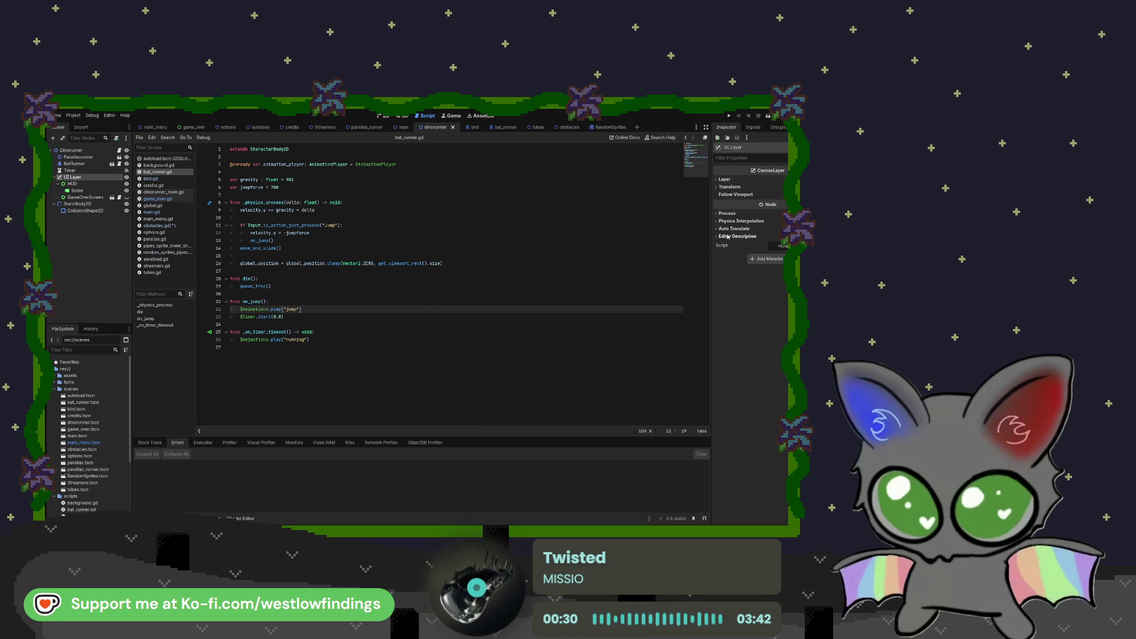
pyautogui.click(724, 180)
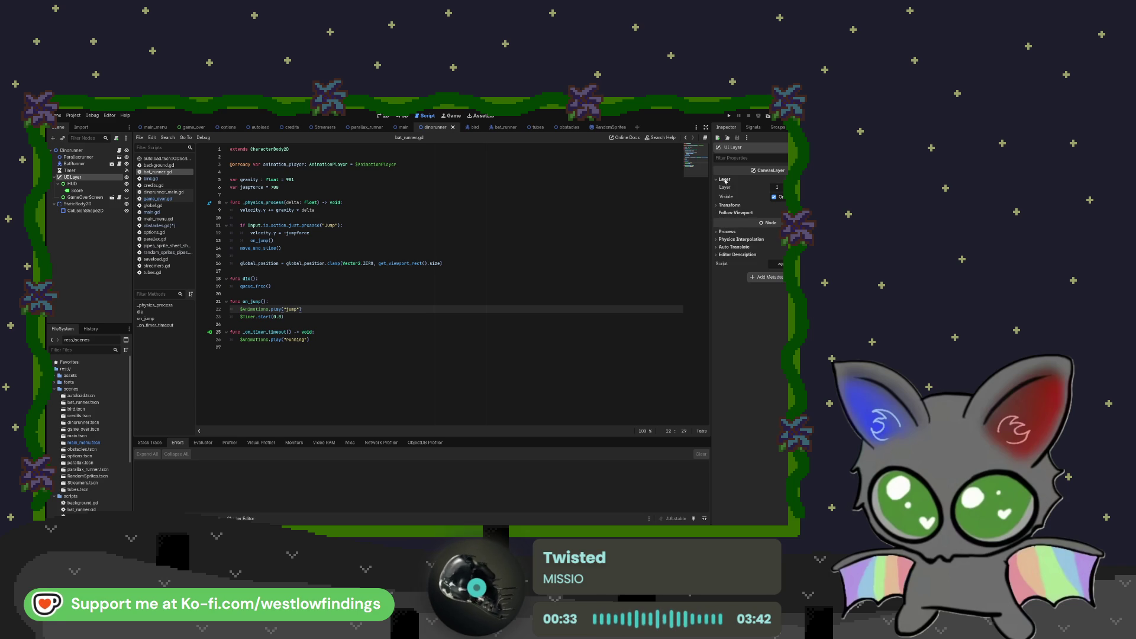
pyautogui.click(724, 182)
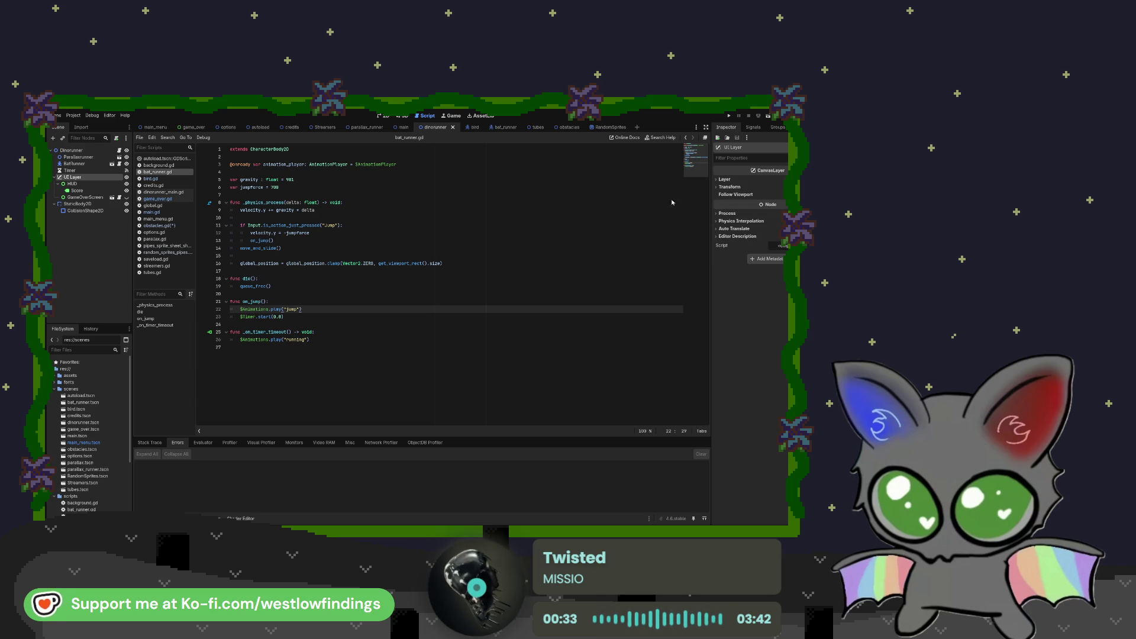
# - Inspect the HUD node's Ordering properties and the Score label's properties
pyautogui.click(102, 184)
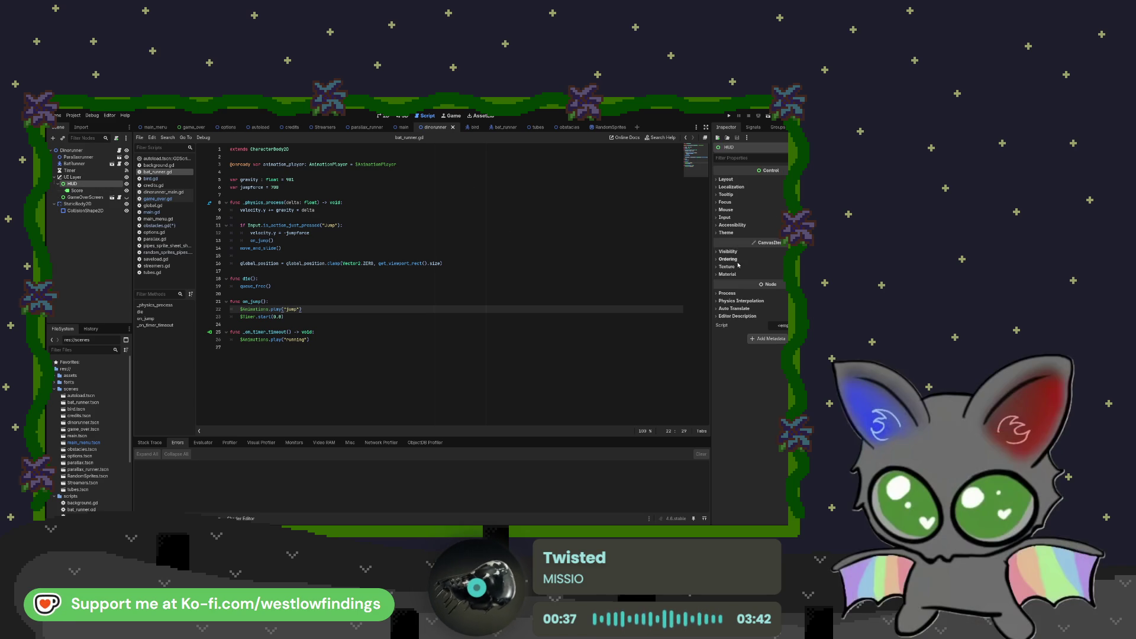
pyautogui.click(734, 259)
pyautogui.click(728, 259)
pyautogui.click(92, 192)
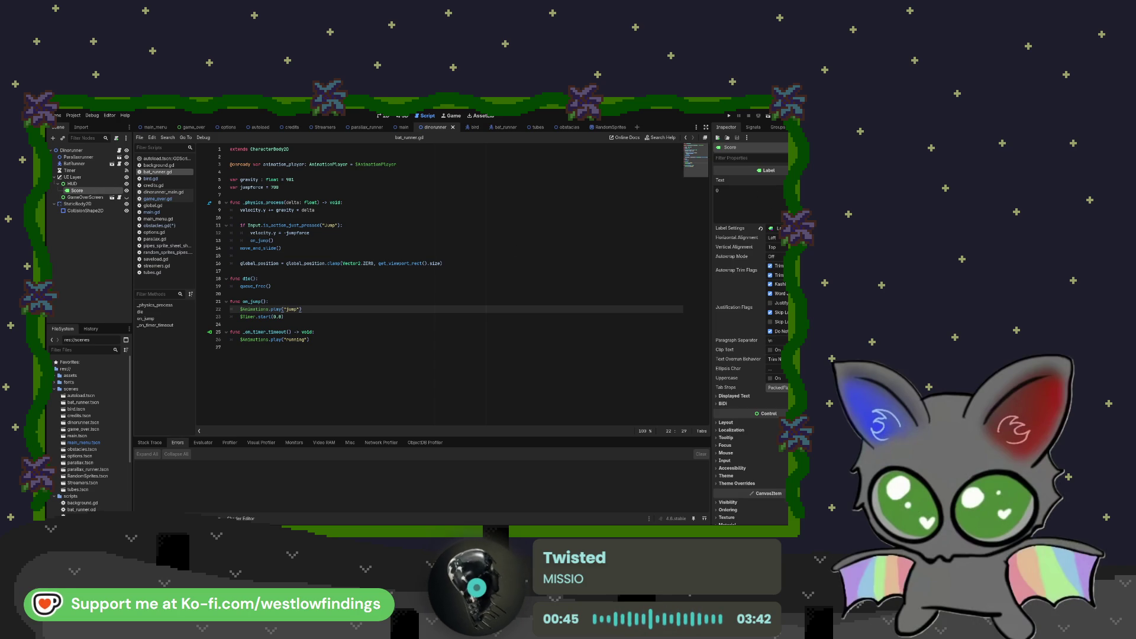
pyautogui.scroll(-3, 751, 331)
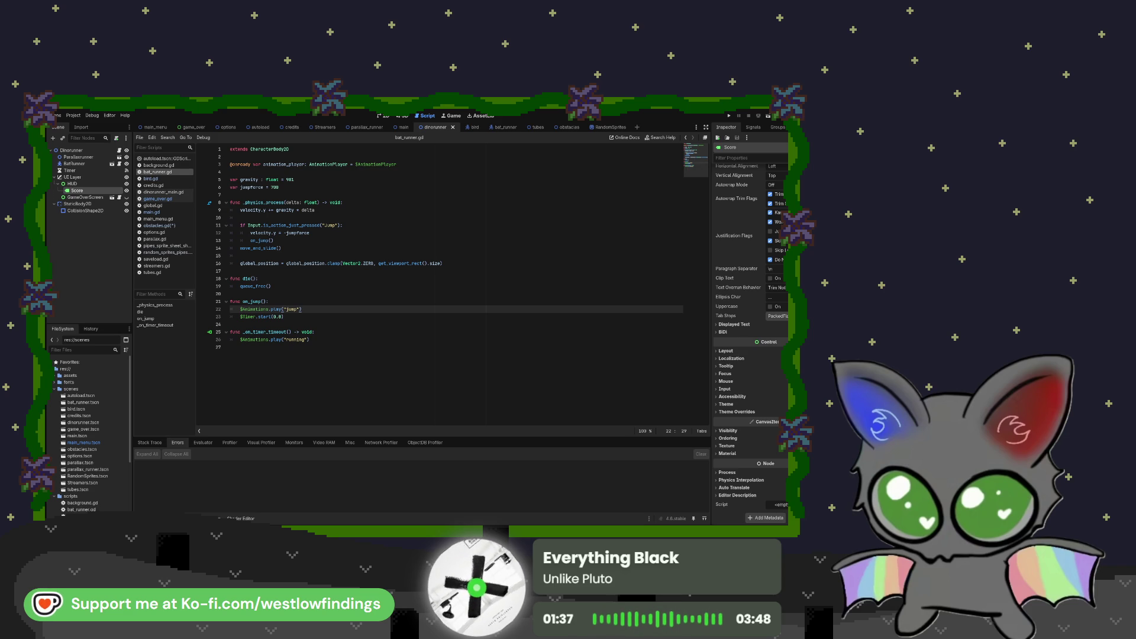
# - Open main.gd from the obstacles scene to show its nextScene function
pyautogui.click(473, 156)
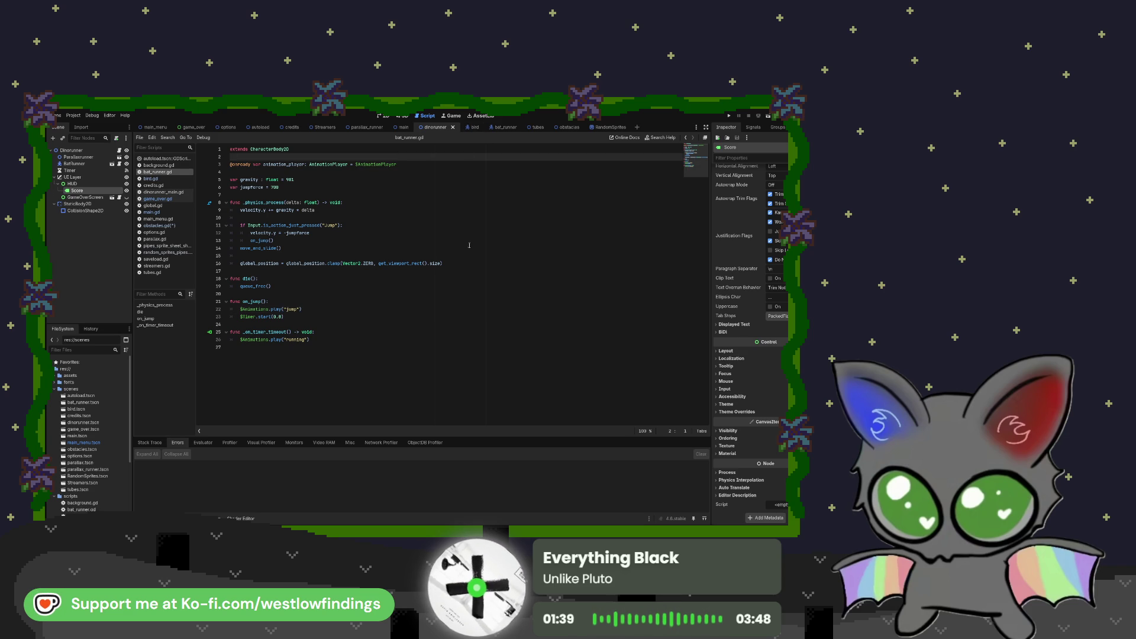
pyautogui.click(562, 127)
pyautogui.click(382, 116)
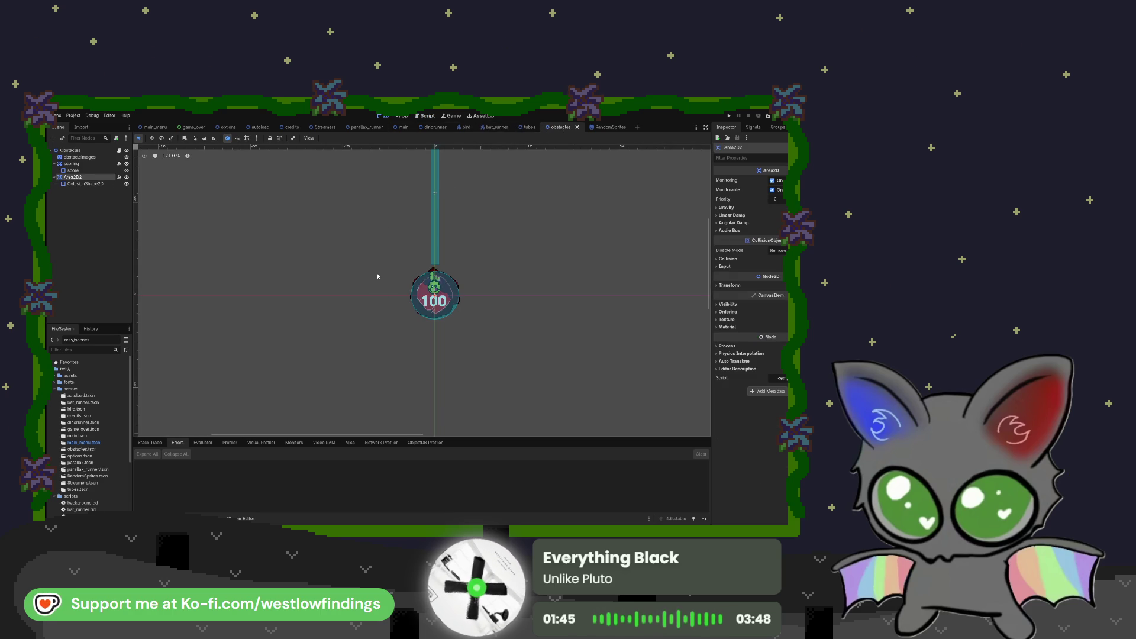
pyautogui.click(120, 151)
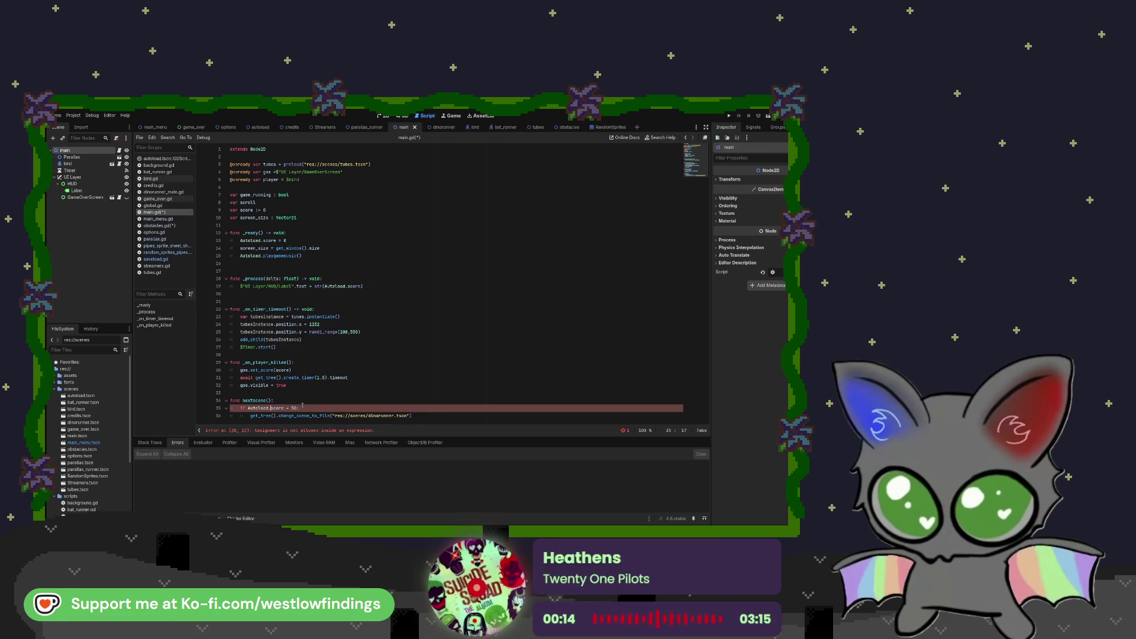
# - Delete the 'Autoload.' prefix so line 35's nextScene condition checks score directly
pyautogui.press('BackSpace')
pyautogui.press('BackSpace')
pyautogui.press('BackSpace')
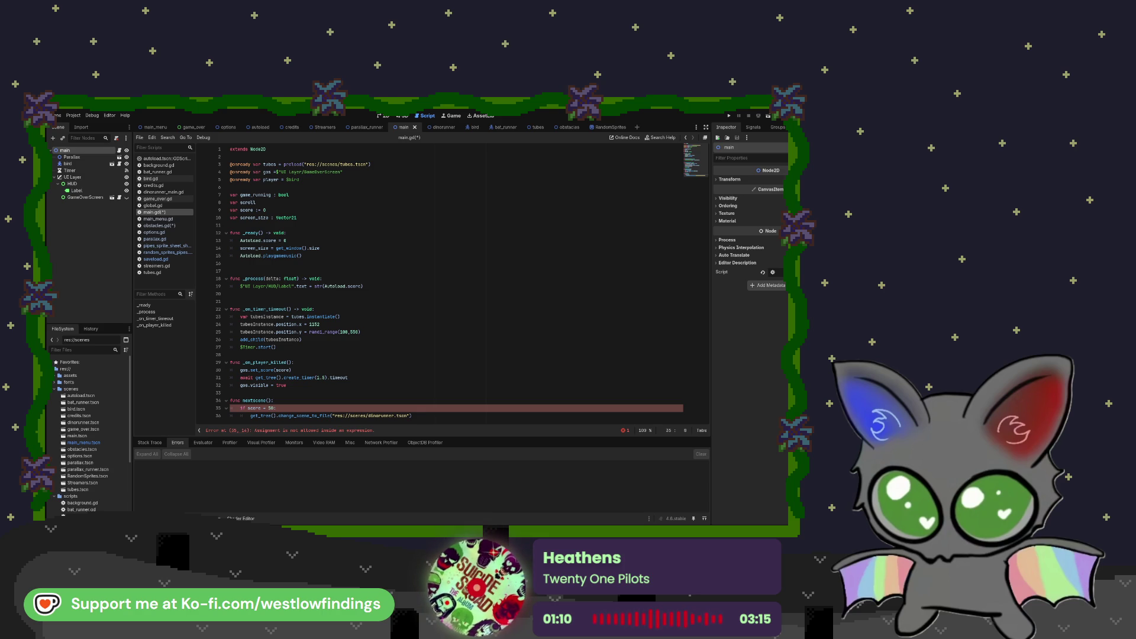
# - Delete the whole nextScene function from main.gd and go to the autoload script
pyautogui.moveTo(413, 416)
pyautogui.mouseDown()
pyautogui.moveTo(237, 415)
pyautogui.moveTo(222, 405)
pyautogui.mouseUp()
pyautogui.press('BackSpace')
pyautogui.press('BackSpace')
pyautogui.press('BackSpace')
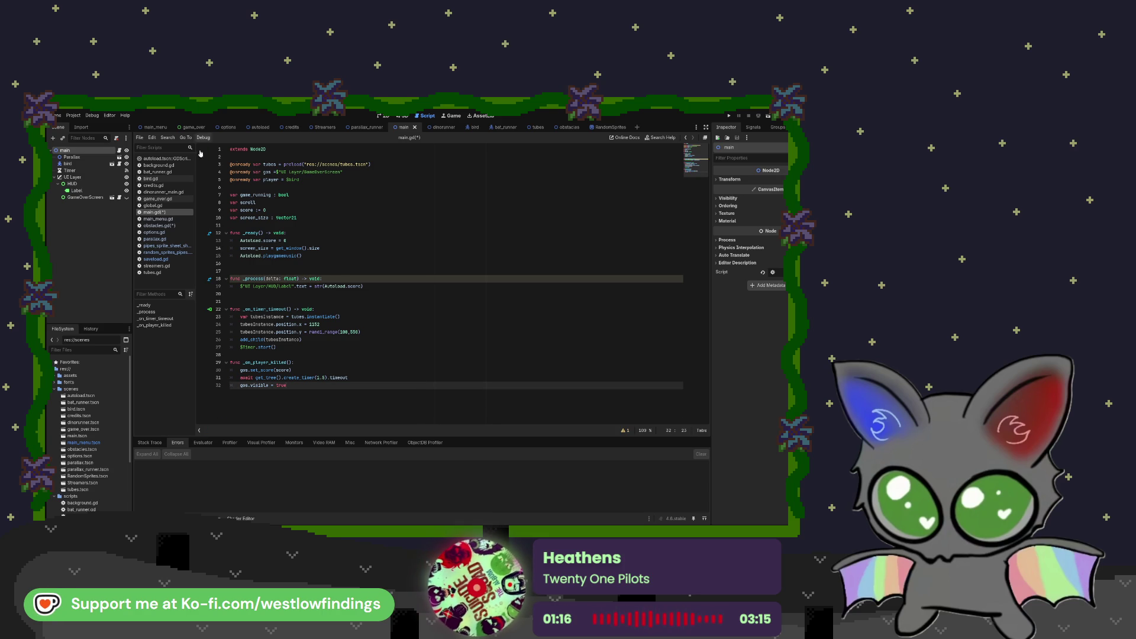
pyautogui.click(166, 158)
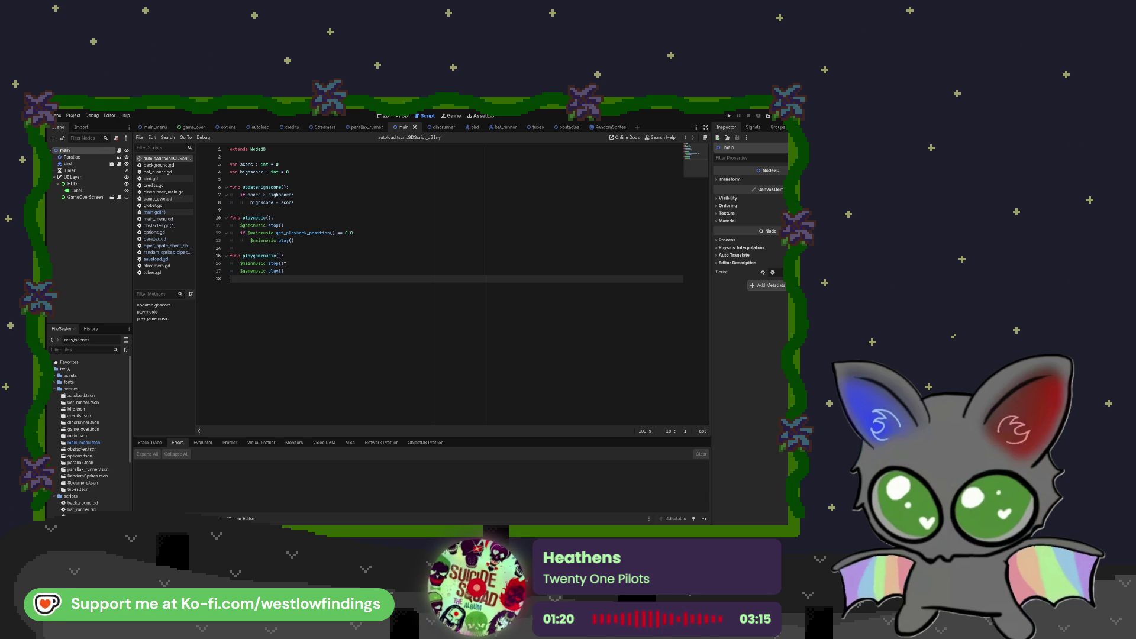
# - Declare a new func nextscene(): at the end of the autoload script
pyautogui.press('Return')
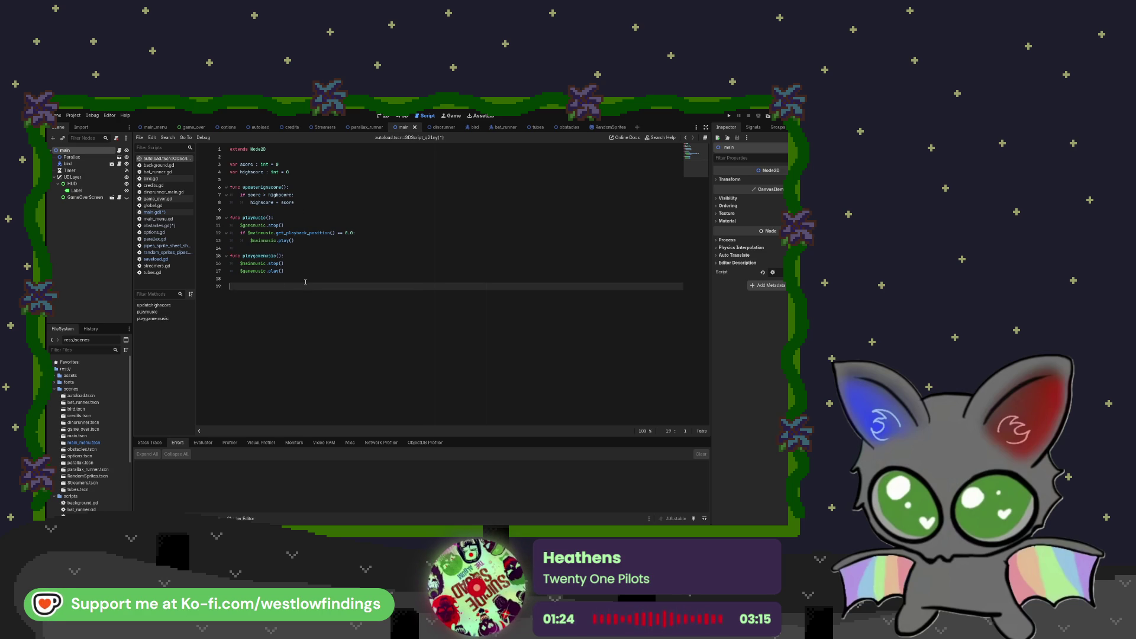
pyautogui.write('fuc ')
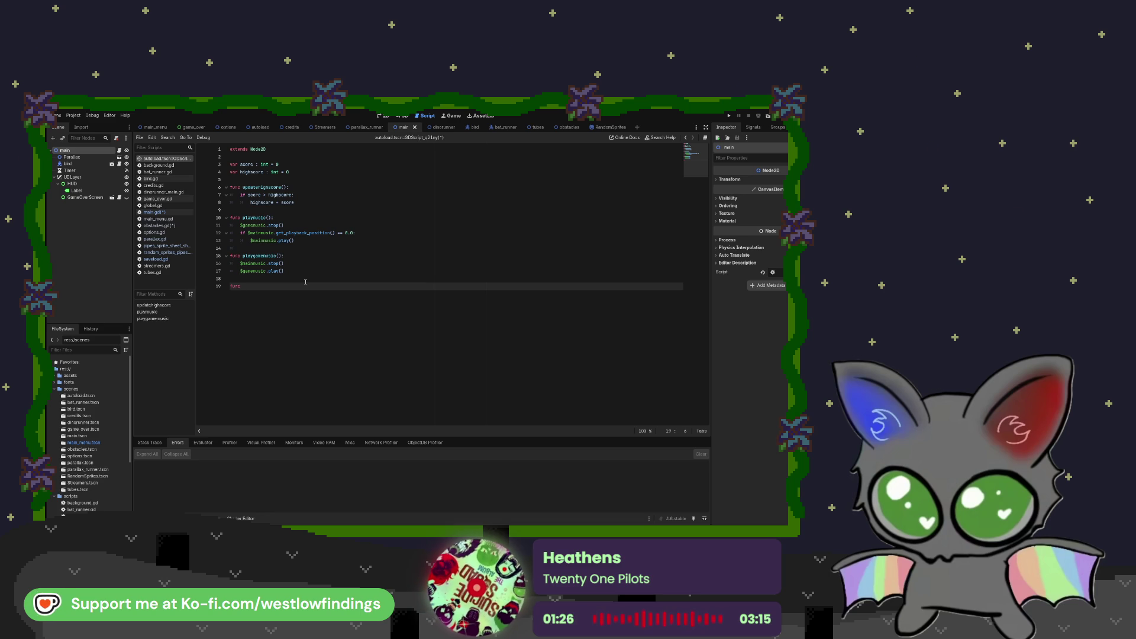
pyautogui.write('ne')
pyautogui.press('BackSpace')
pyautogui.press('BackSpace')
pyautogui.press('BackSpace')
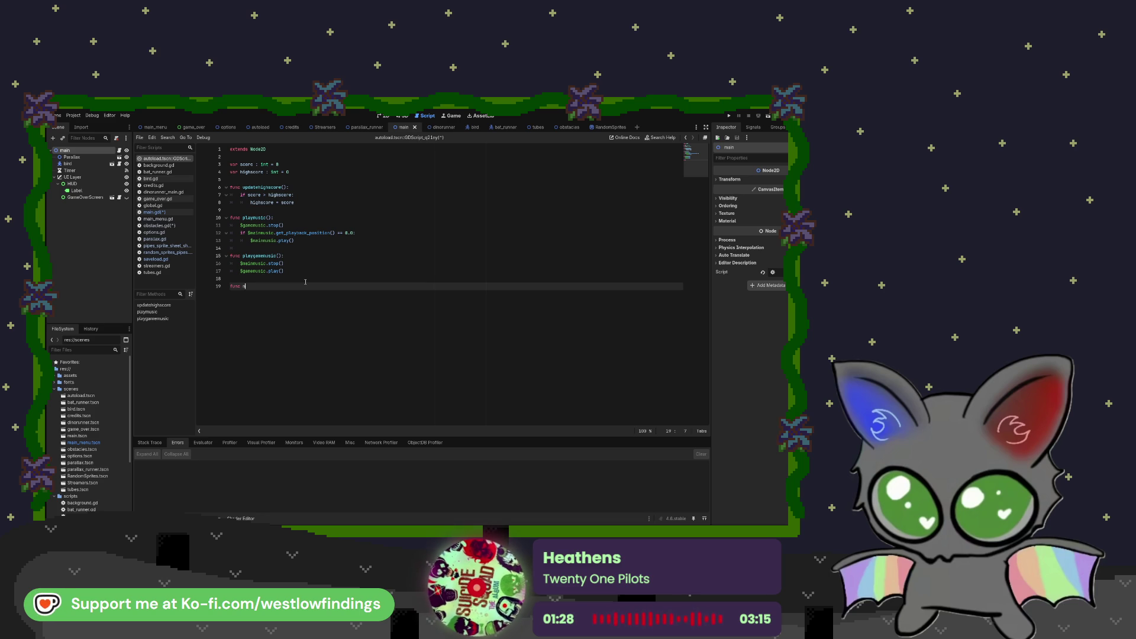
pyautogui.write('nextscen')
pyautogui.press('BackSpace')
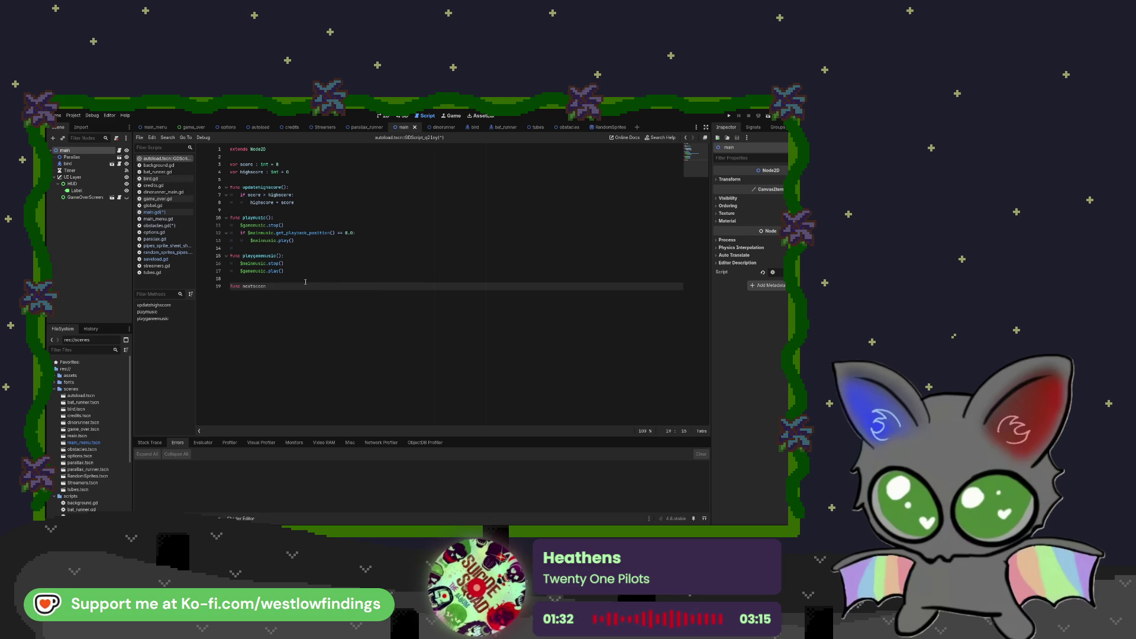
pyautogui.write('():')
pyautogui.press('Return')
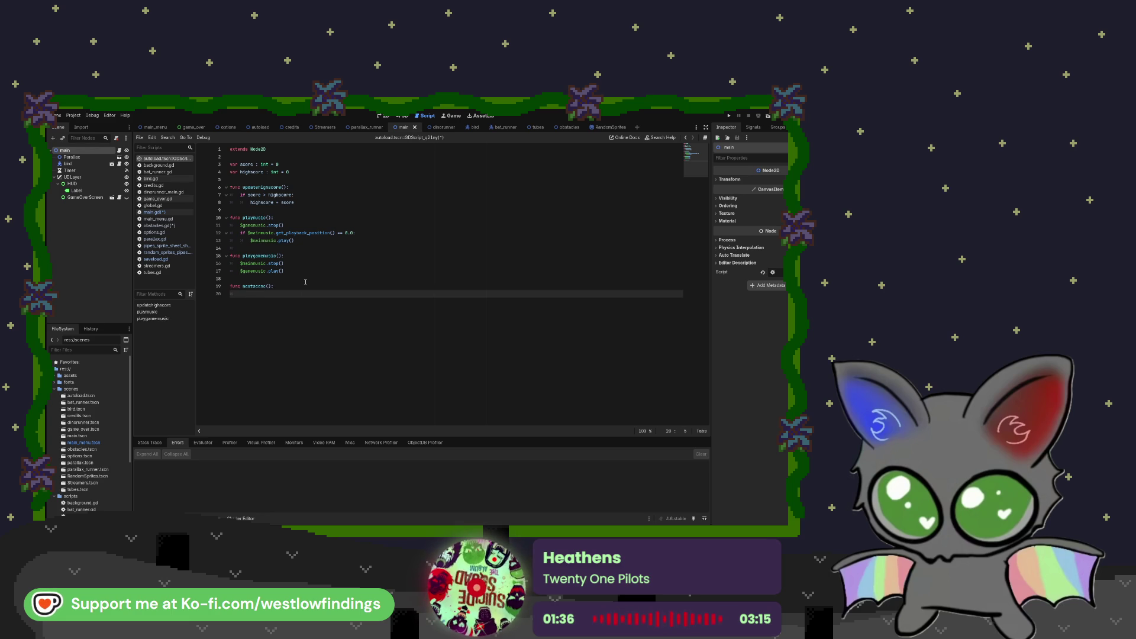
# - Add 'if score = 50:' calling get_tree().change_scene_to_file with the dinorunner.tscn path
pyautogui.write('if score')
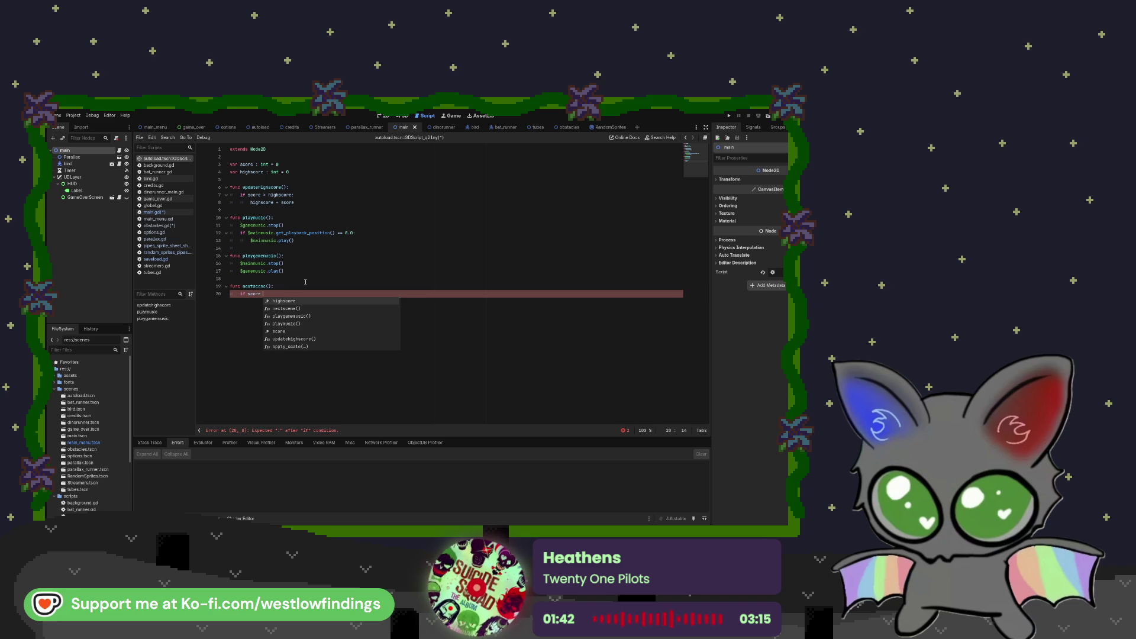
pyautogui.write(' = ')
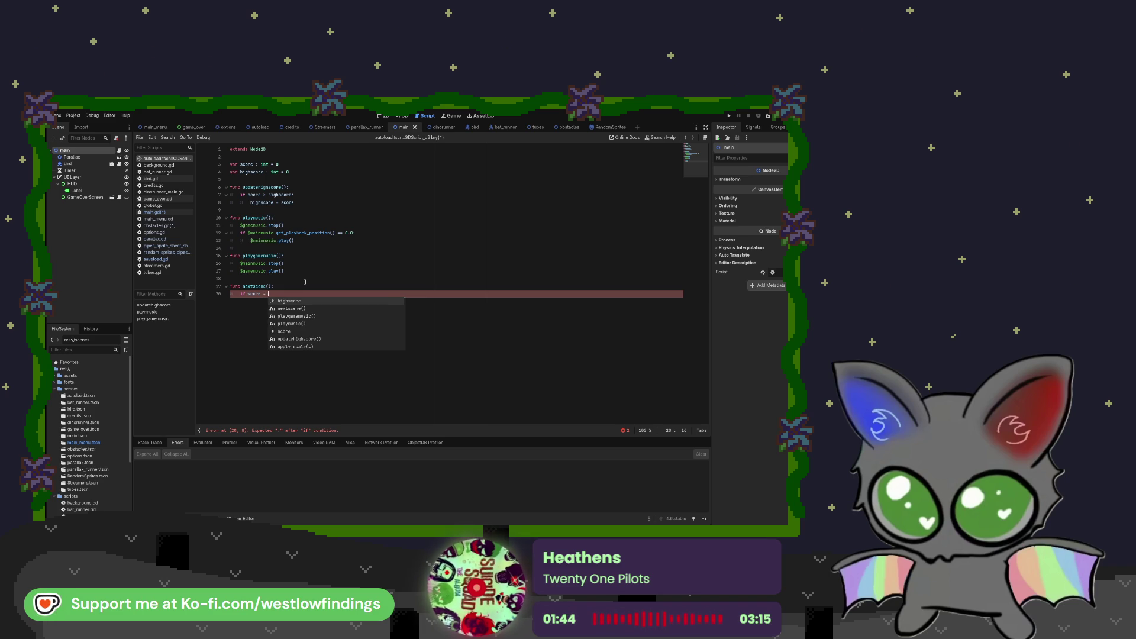
pyautogui.write('50')
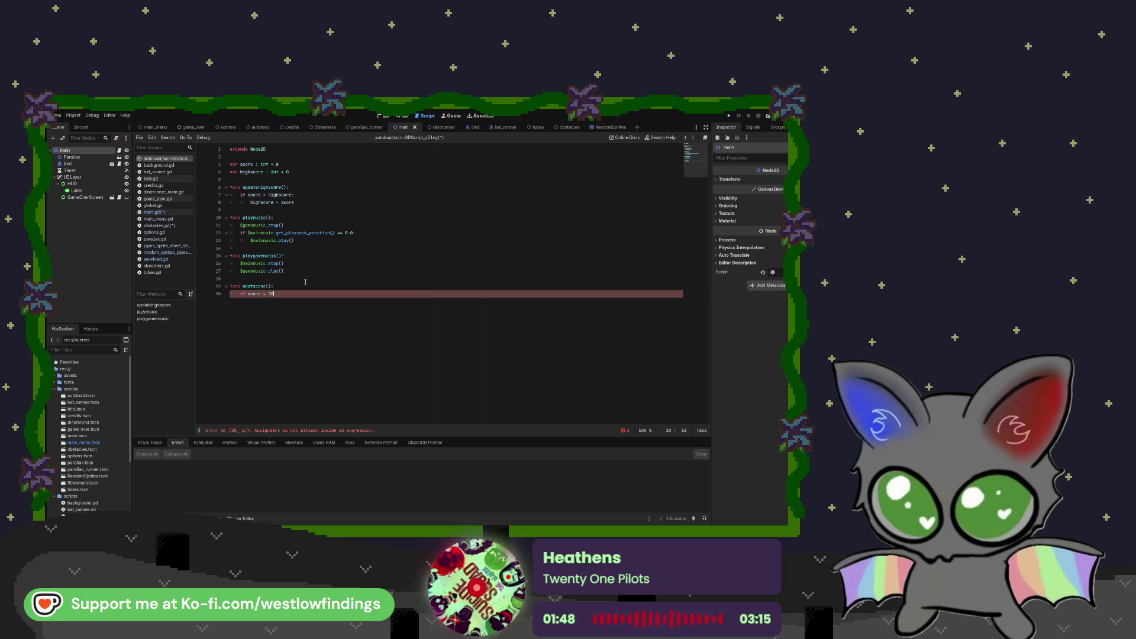
pyautogui.write(':')
pyautogui.press('Return')
pyautogui.write('ge')
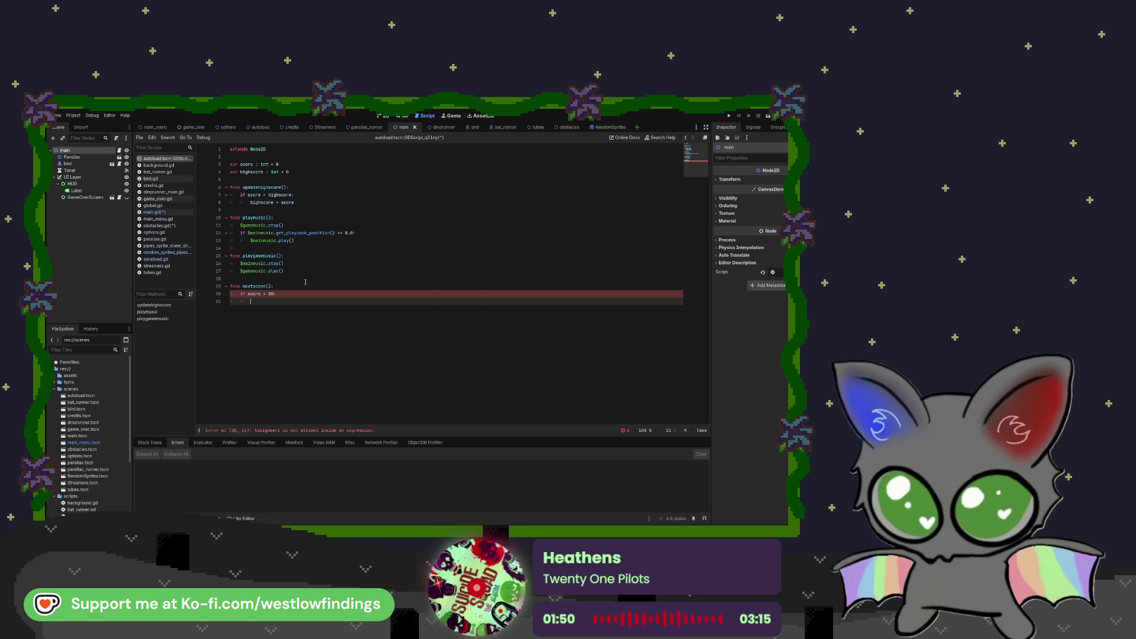
pyautogui.write('t_tr')
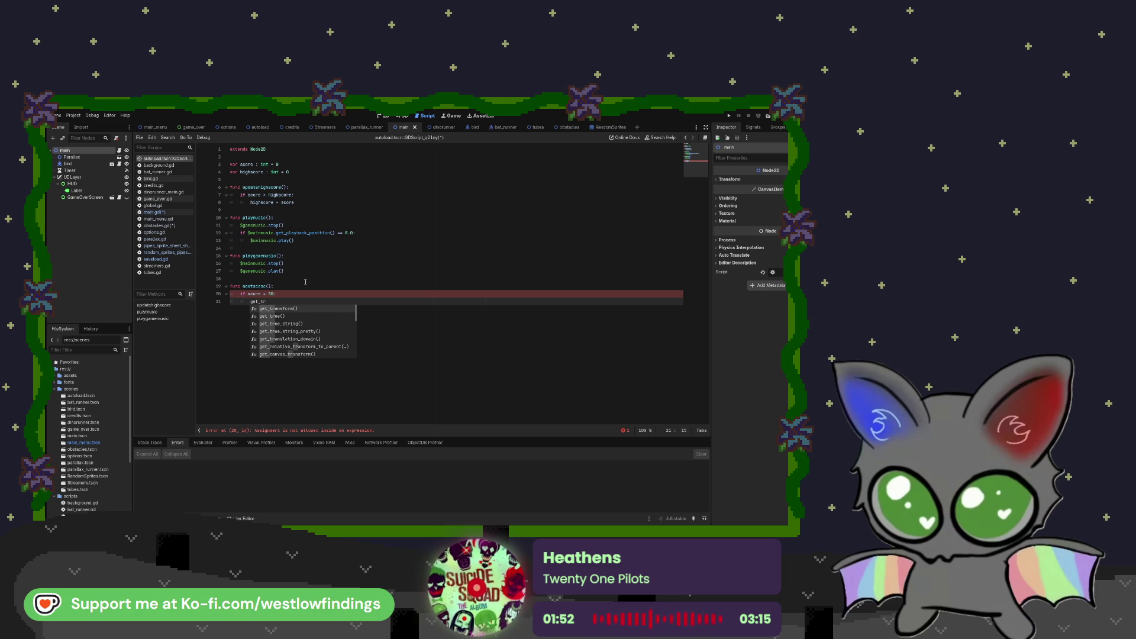
pyautogui.press('Return')
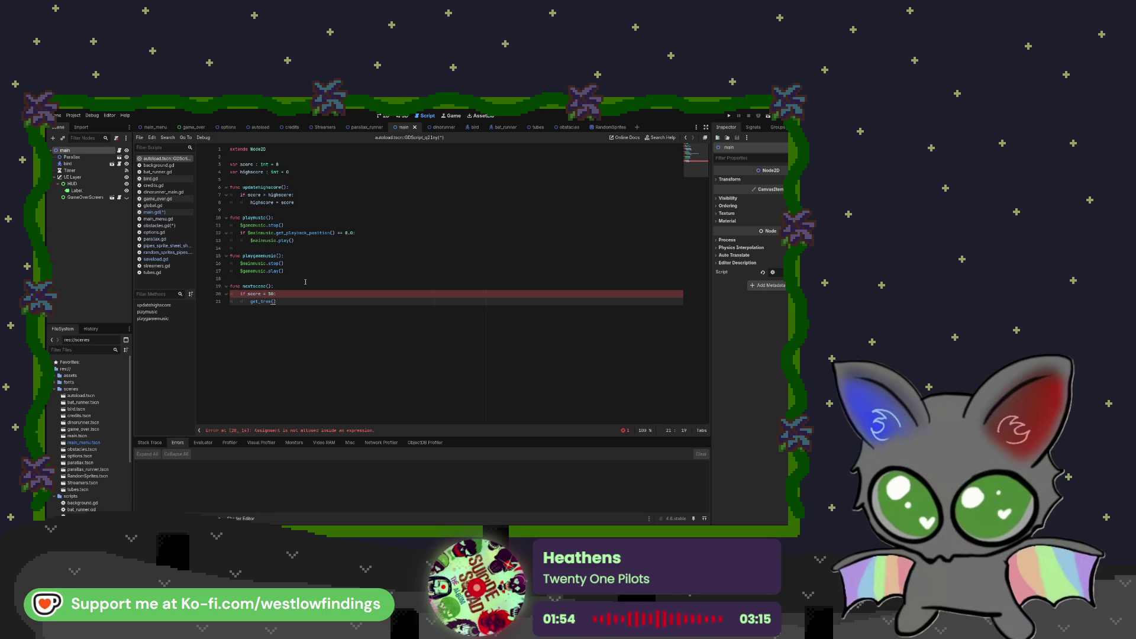
pyautogui.write('.change')
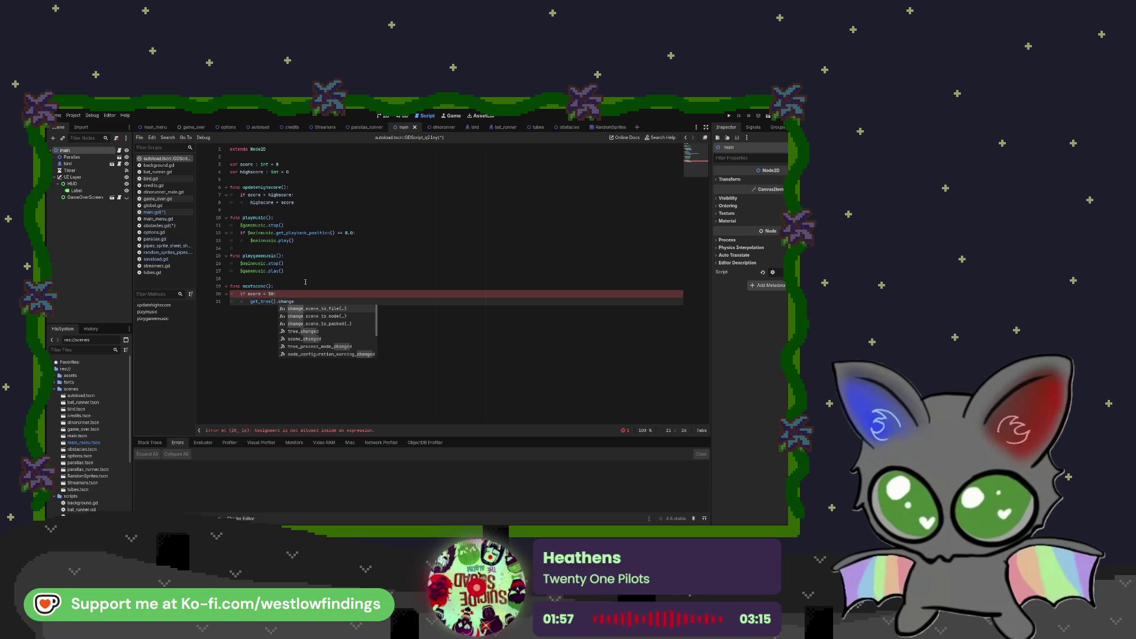
pyautogui.press('Return')
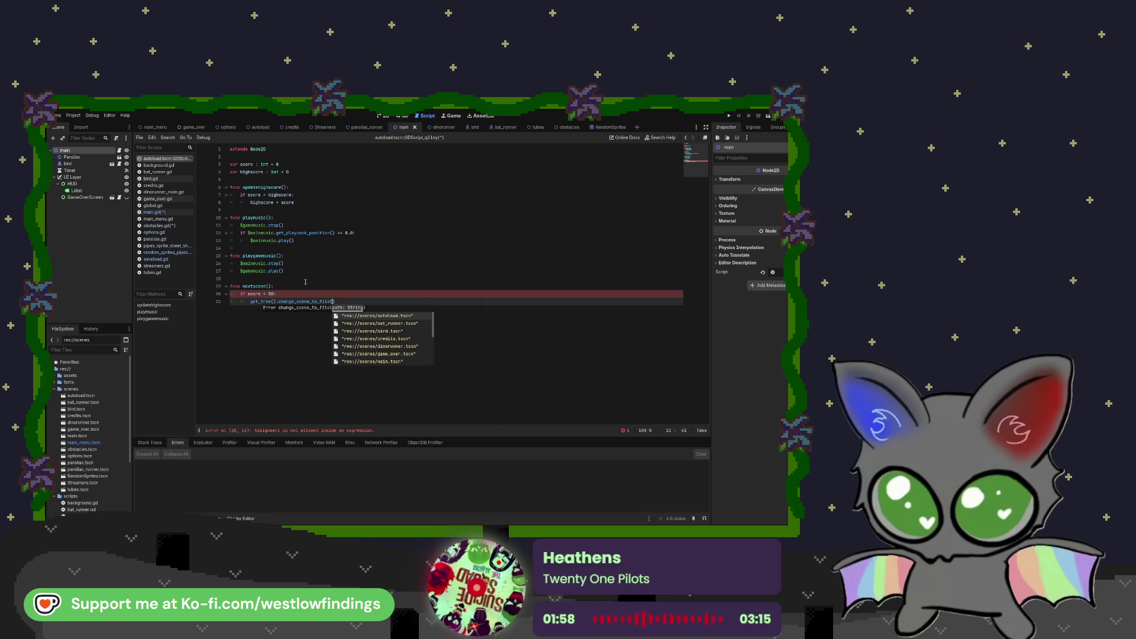
pyautogui.press('Down')
pyautogui.press('Down')
pyautogui.press('Down')
pyautogui.press('Return')
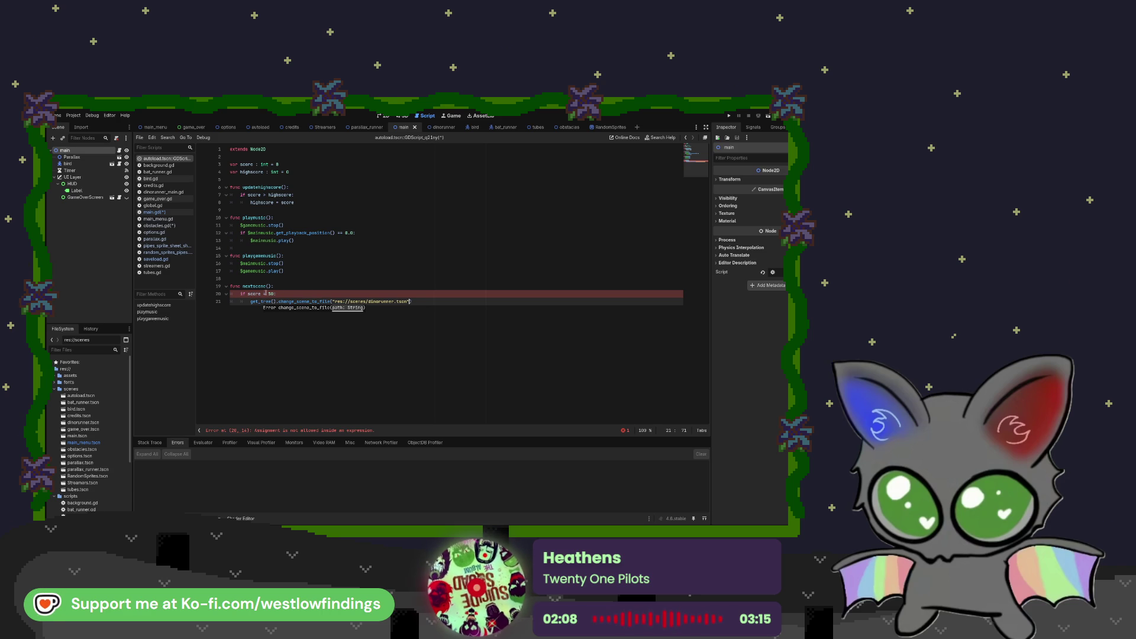
# - Fix the assignment error by making line 20's condition 'score == 50', then run the project
pyautogui.moveTo(255, 430); pyautogui.dragTo(377, 430)
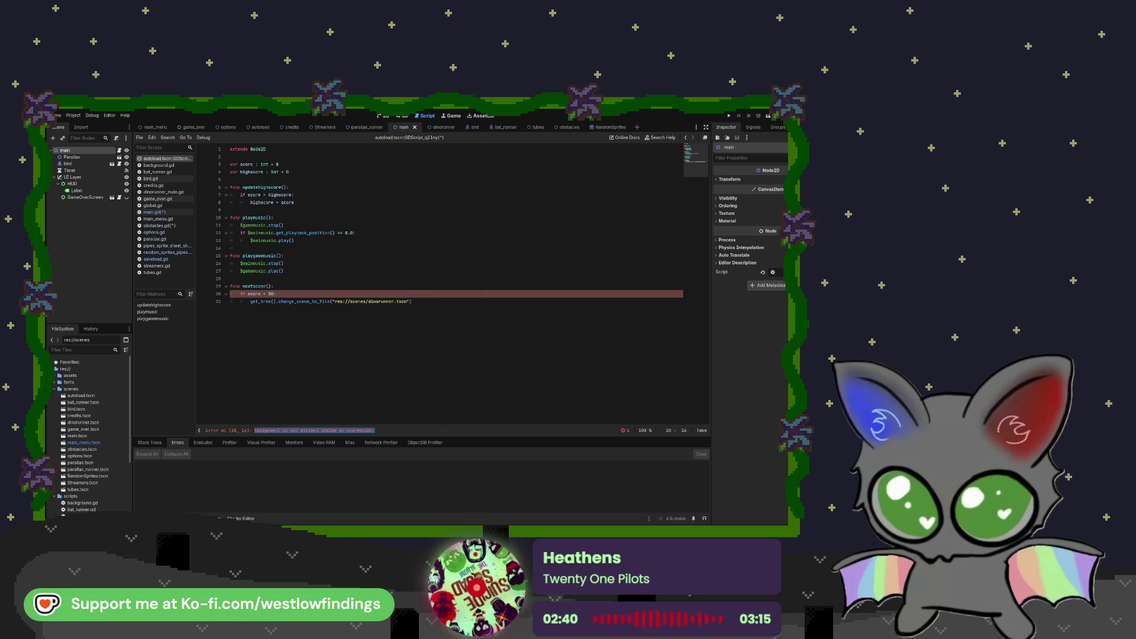
pyautogui.click(266, 294)
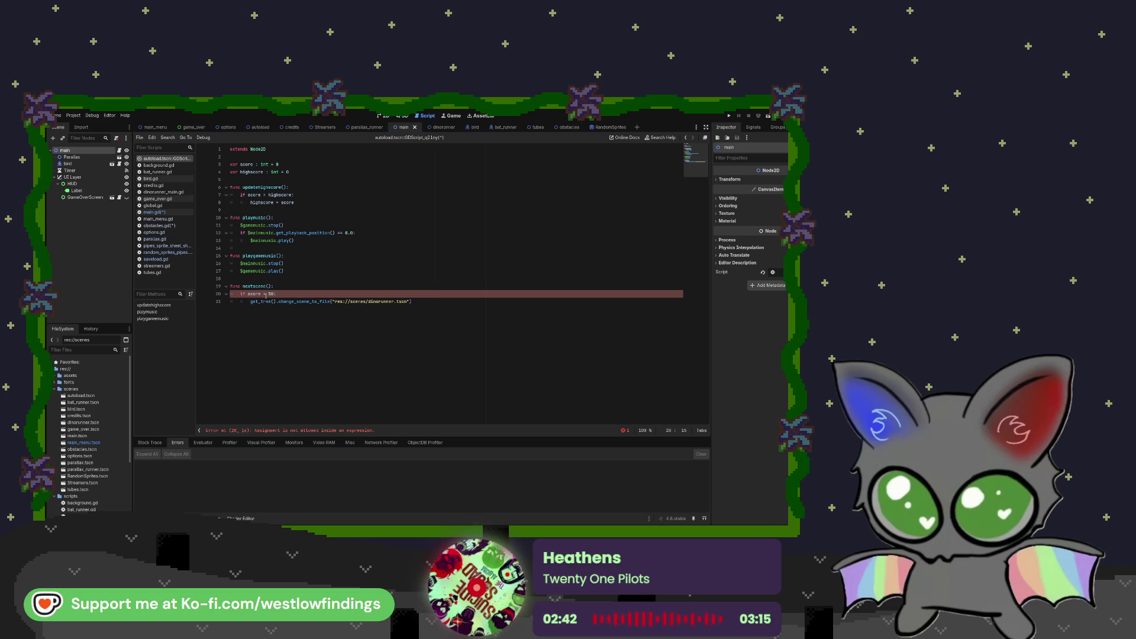
pyautogui.write('=')
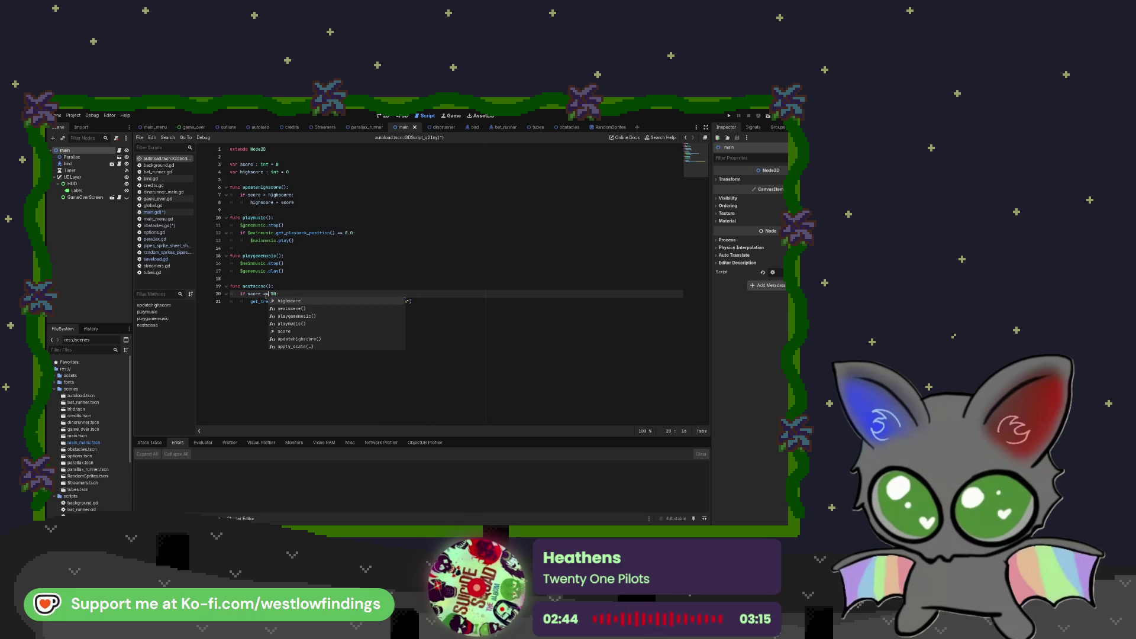
pyautogui.press('Escape')
pyautogui.click(417, 302)
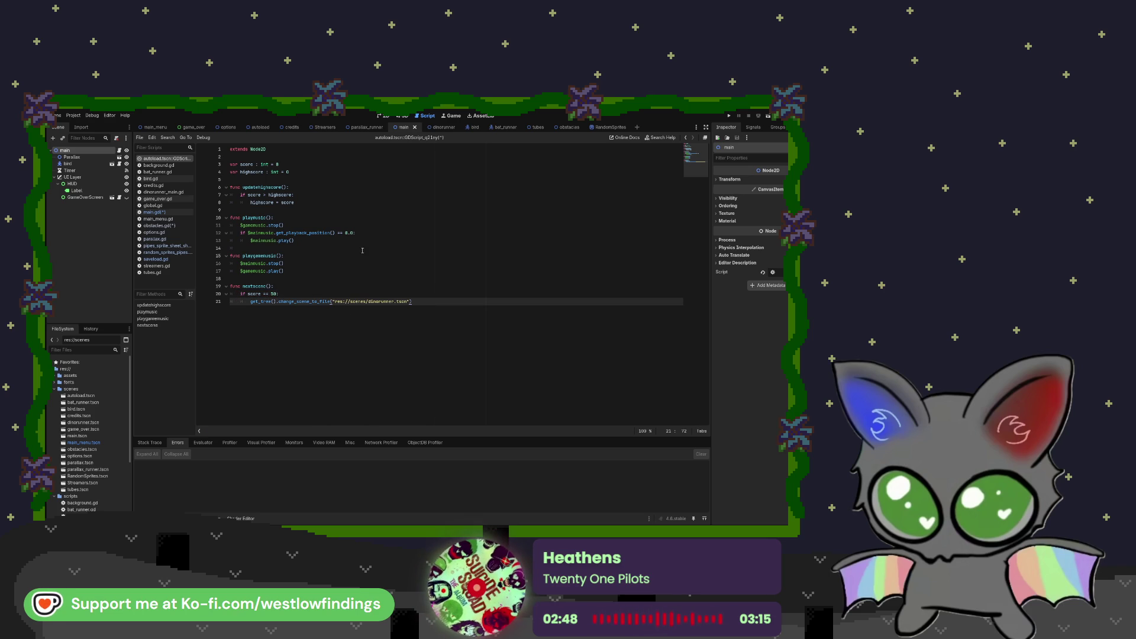
pyautogui.click(728, 116)
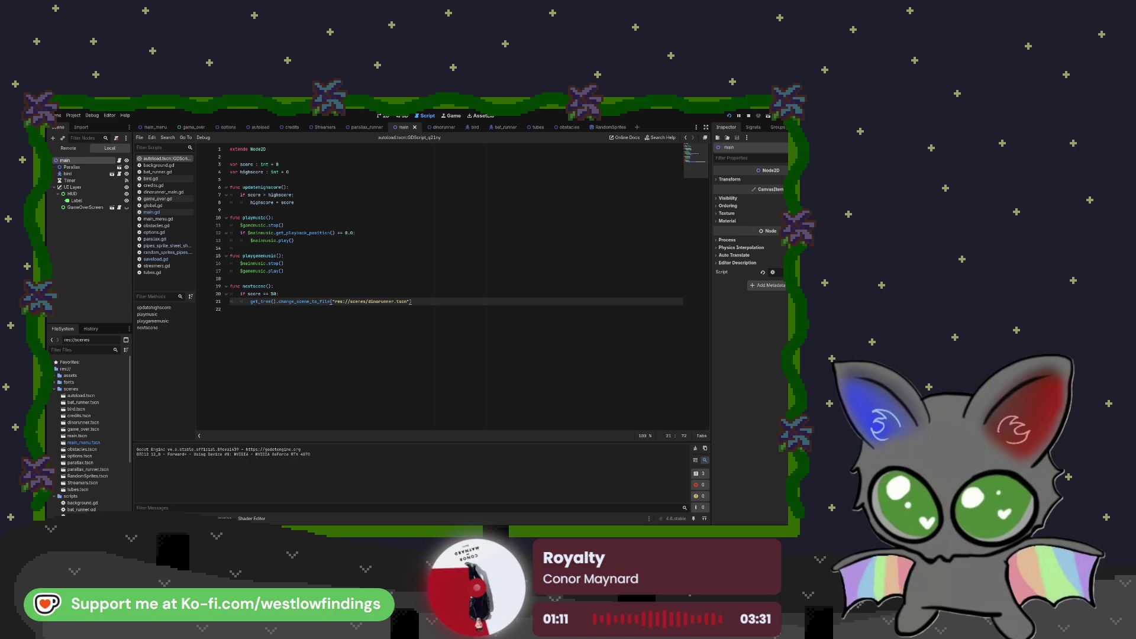
# - Stop the game with F8 and clear the Debugger's Errors list
pyautogui.press('F8')
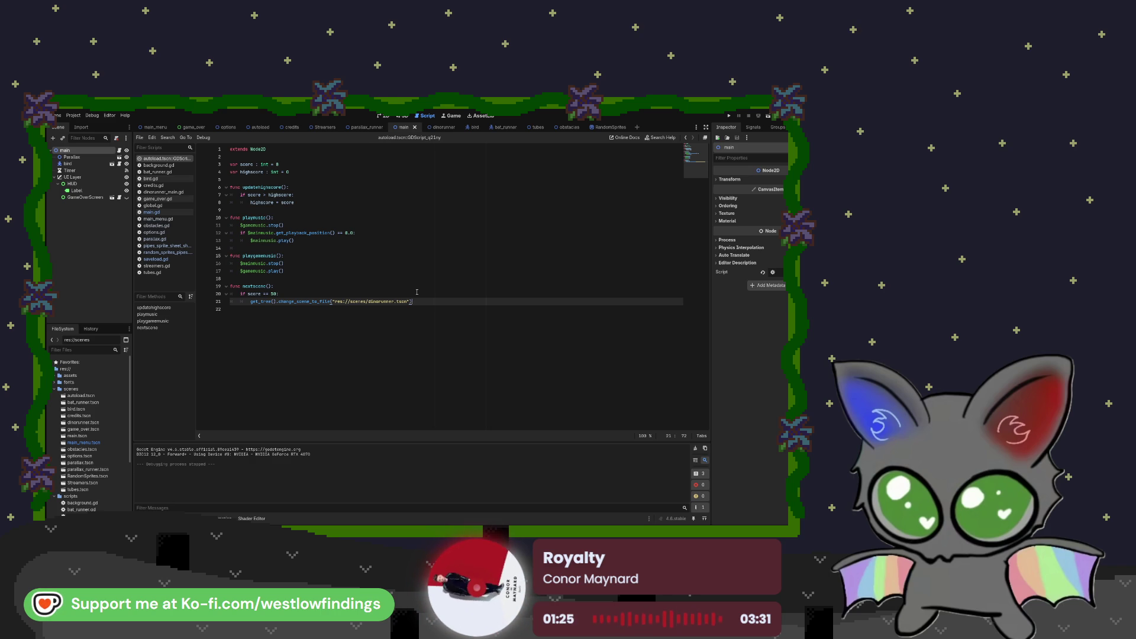
pyautogui.click(224, 519)
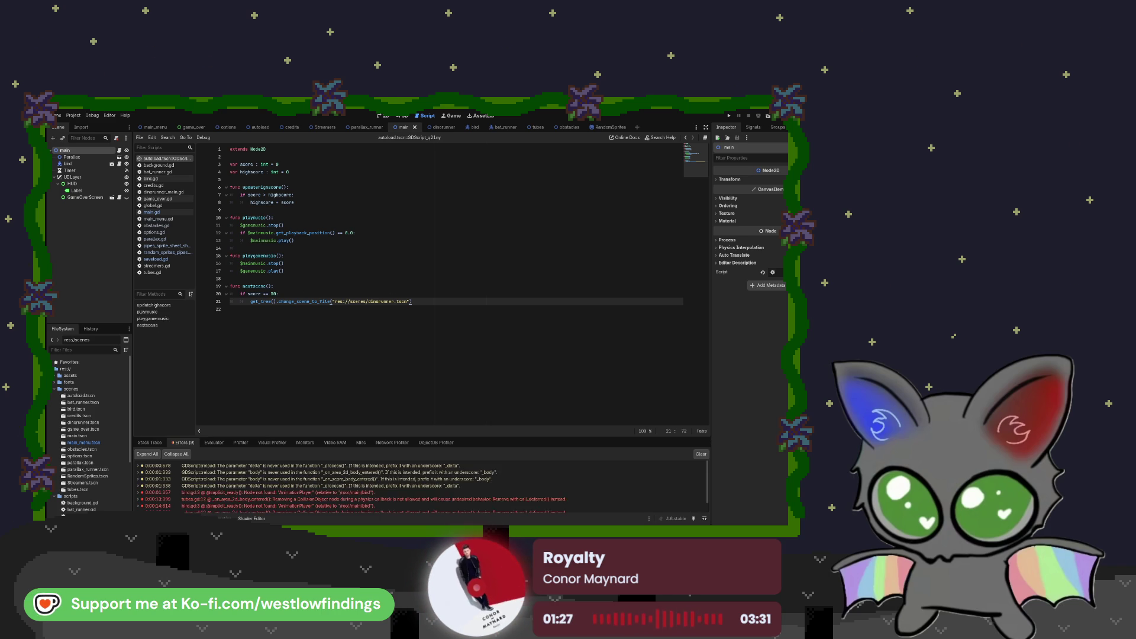
pyautogui.scroll(-1, 303, 502)
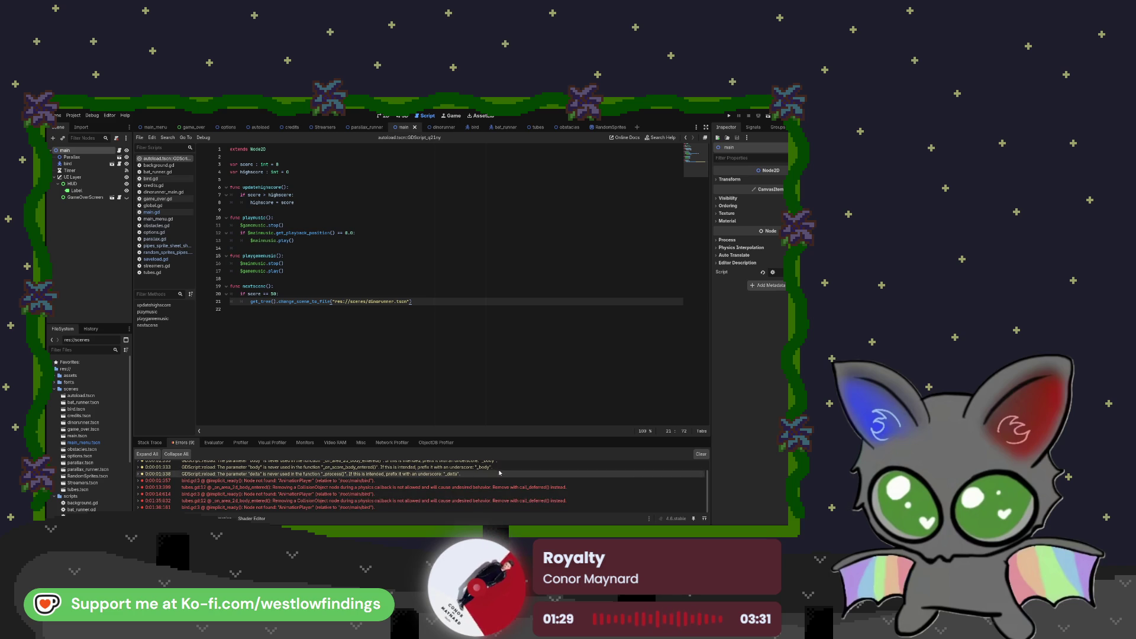
pyautogui.click(701, 454)
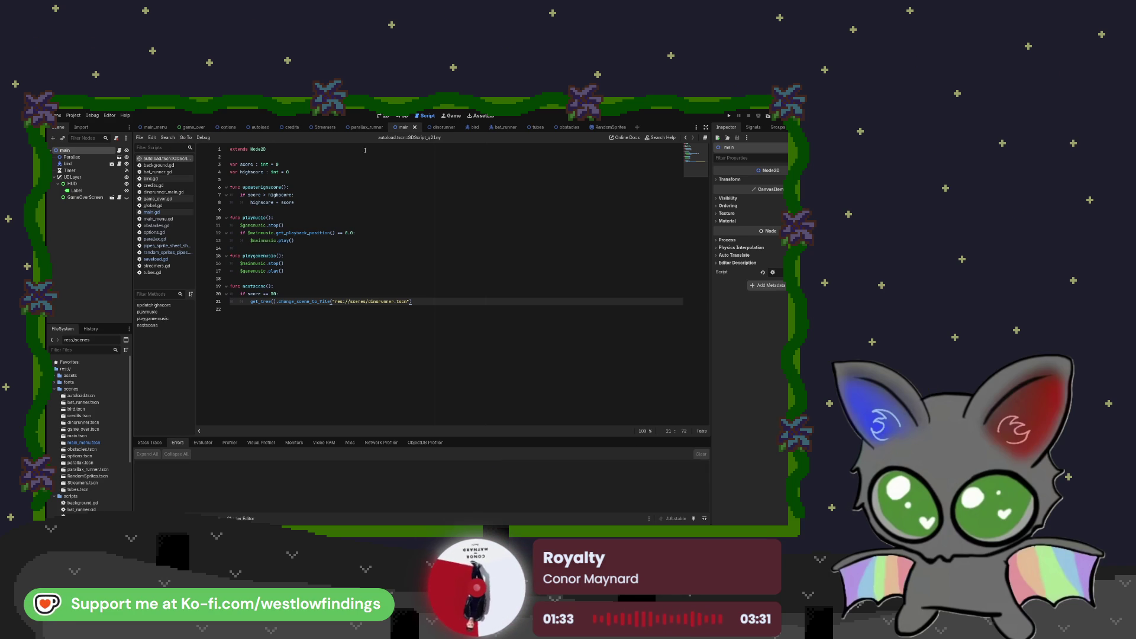
pyautogui.click(435, 127)
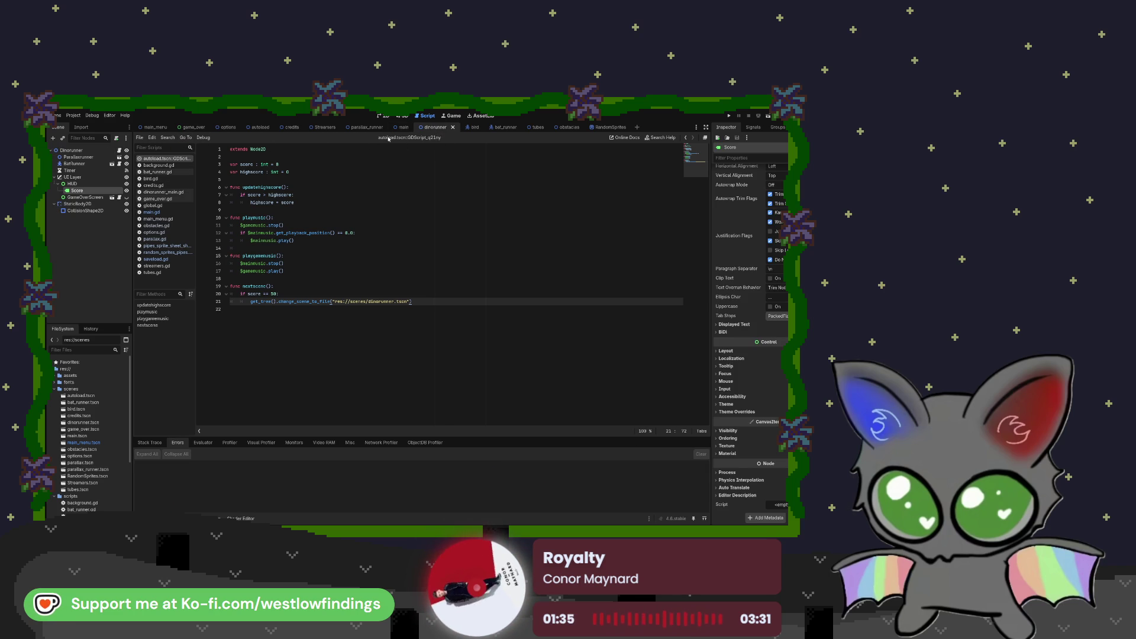
# - Show the dinorunner scene tab instead of main, with the Score node deselected
pyautogui.click(404, 127)
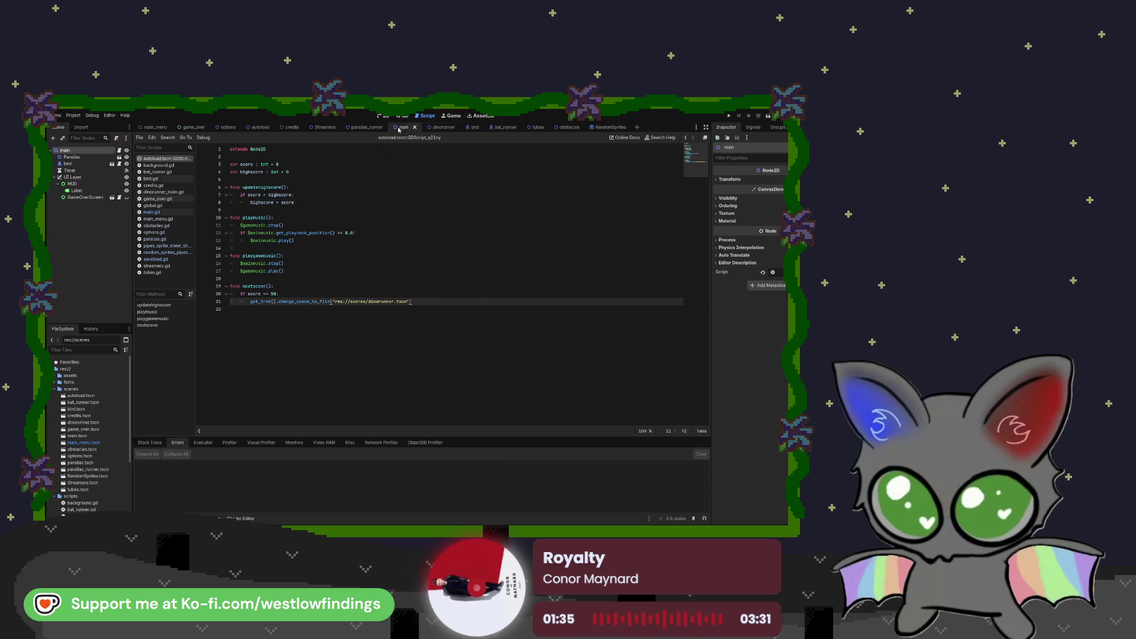
pyautogui.click(432, 128)
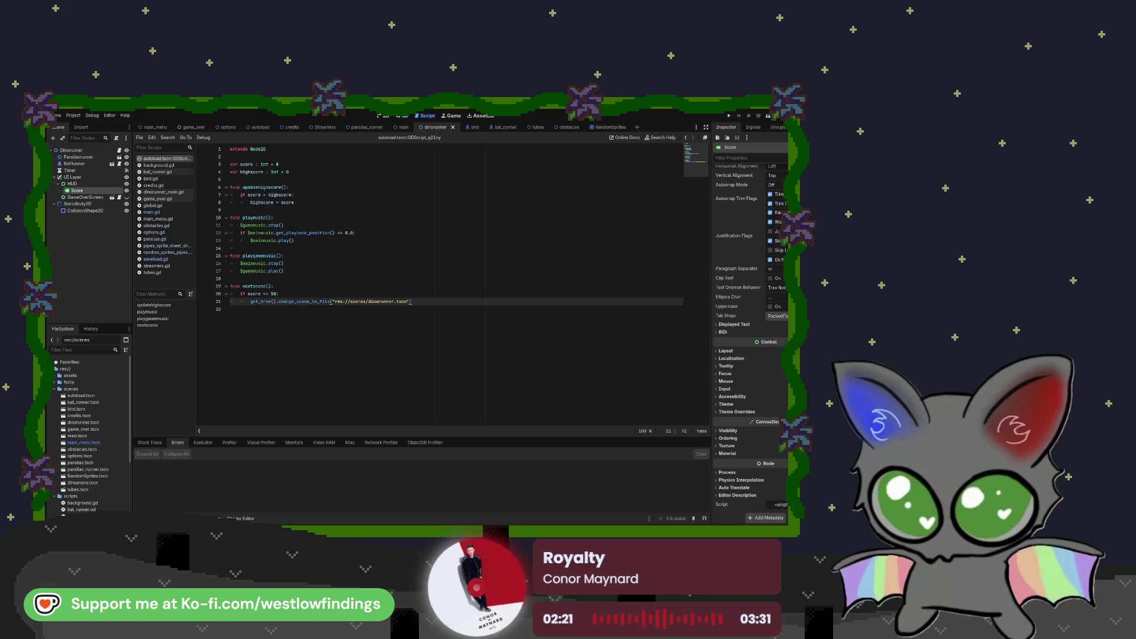
pyautogui.click(128, 260)
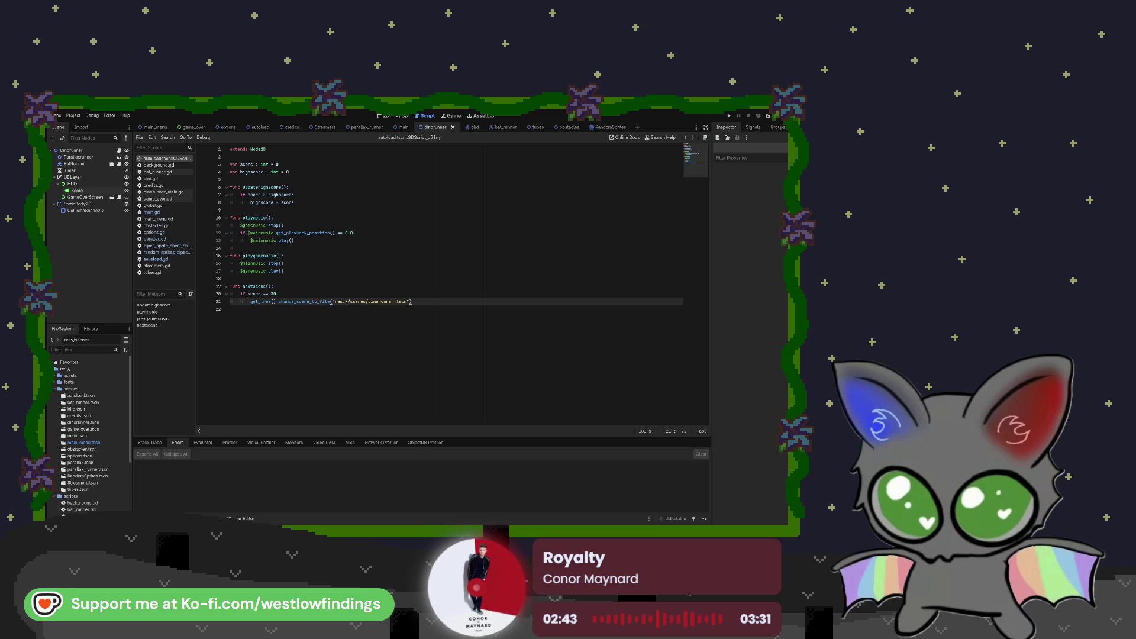
# - In the autoload scene, turn Looping on for the gamemusic player
pyautogui.moveTo(506, 128)
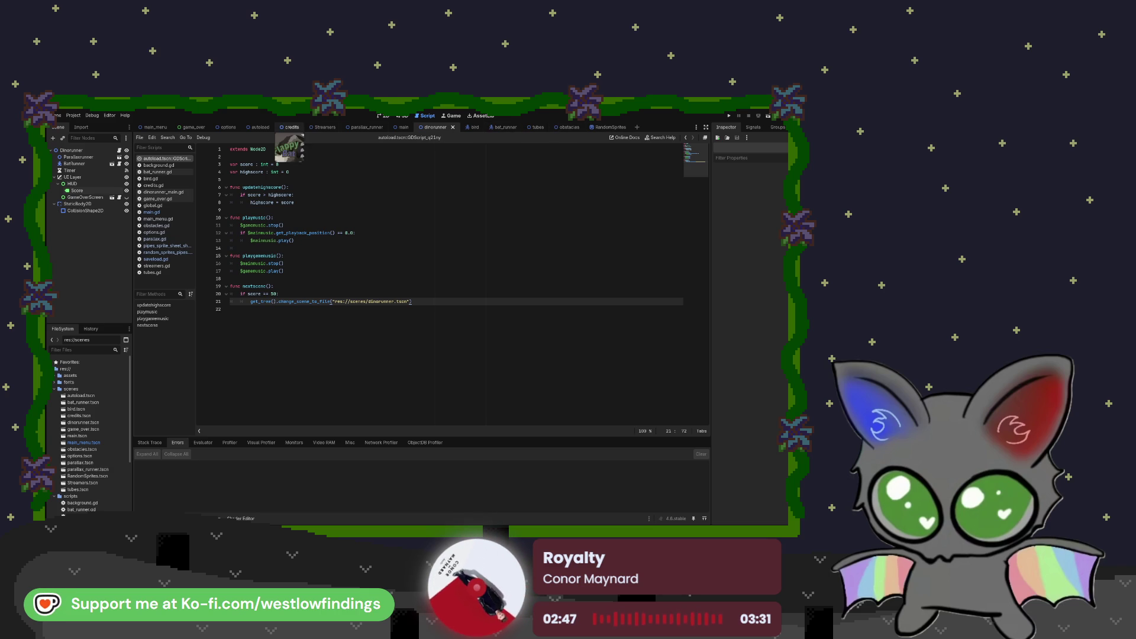
pyautogui.click(260, 127)
pyautogui.click(75, 164)
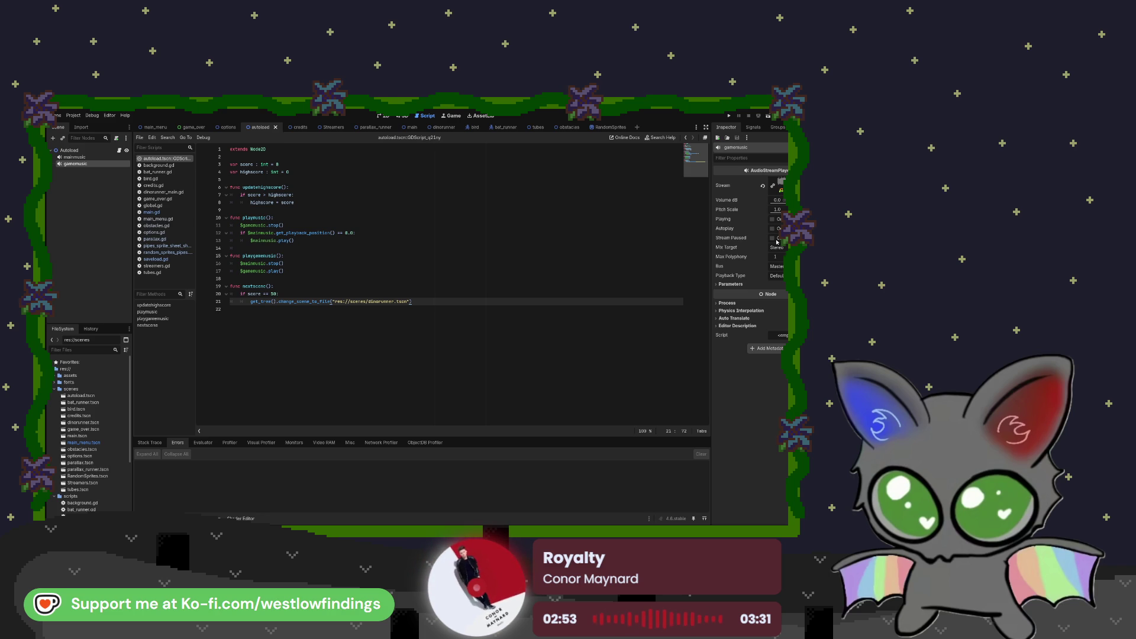
pyautogui.click(741, 286)
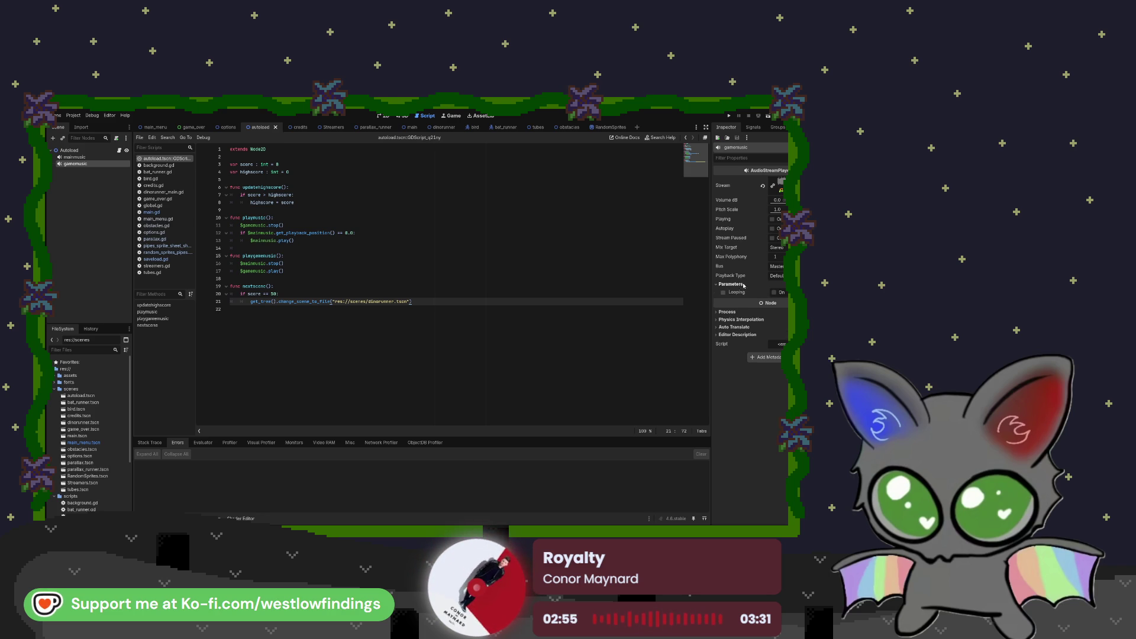
pyautogui.click(774, 293)
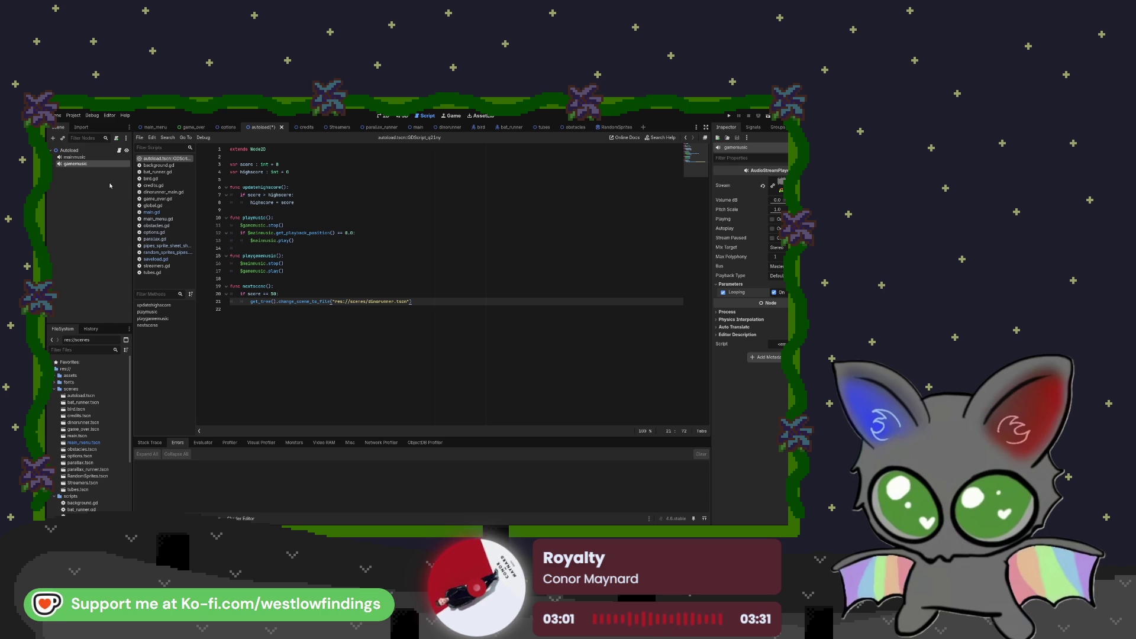
# - Turn Looping on for the mainmusic player, then return to the dinorunner scene
pyautogui.click(74, 157)
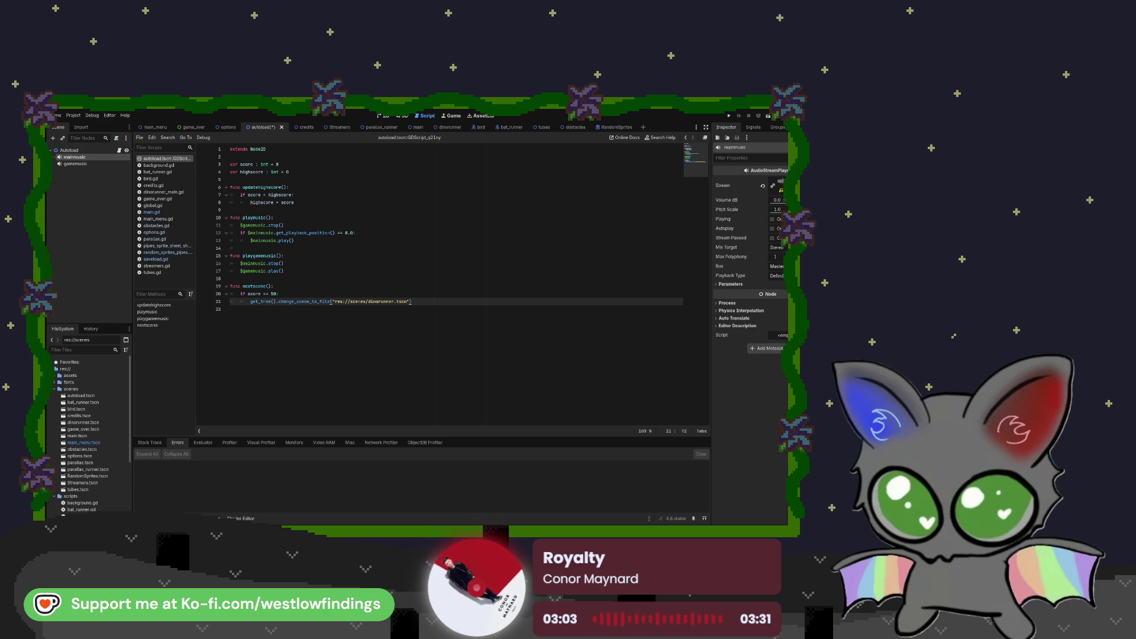
pyautogui.click(731, 284)
pyautogui.click(774, 292)
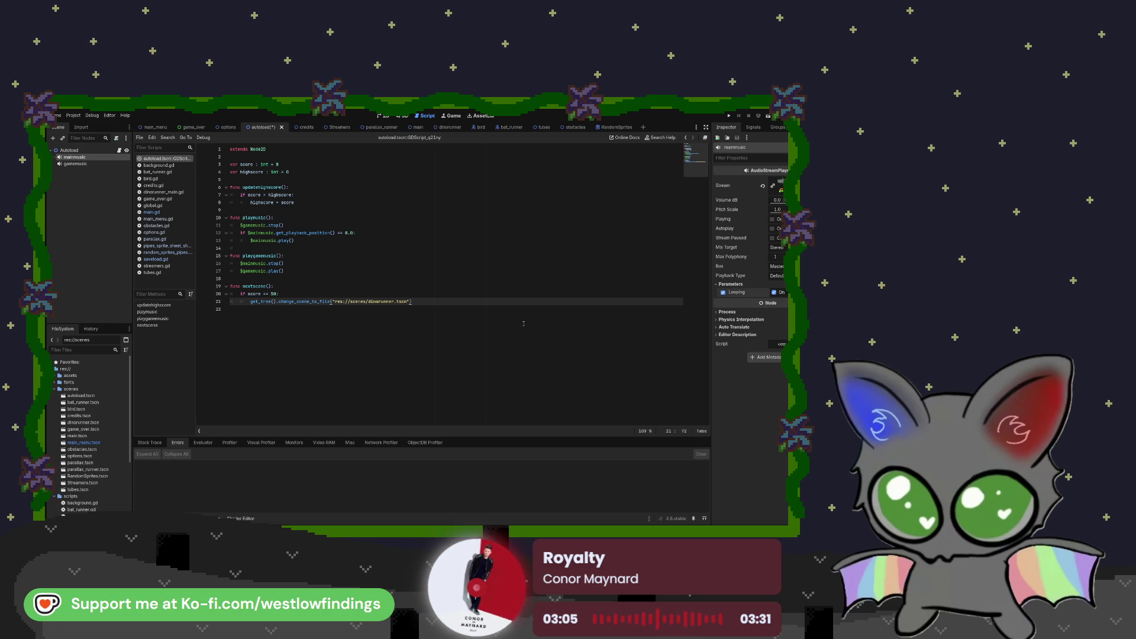
pyautogui.click(465, 293)
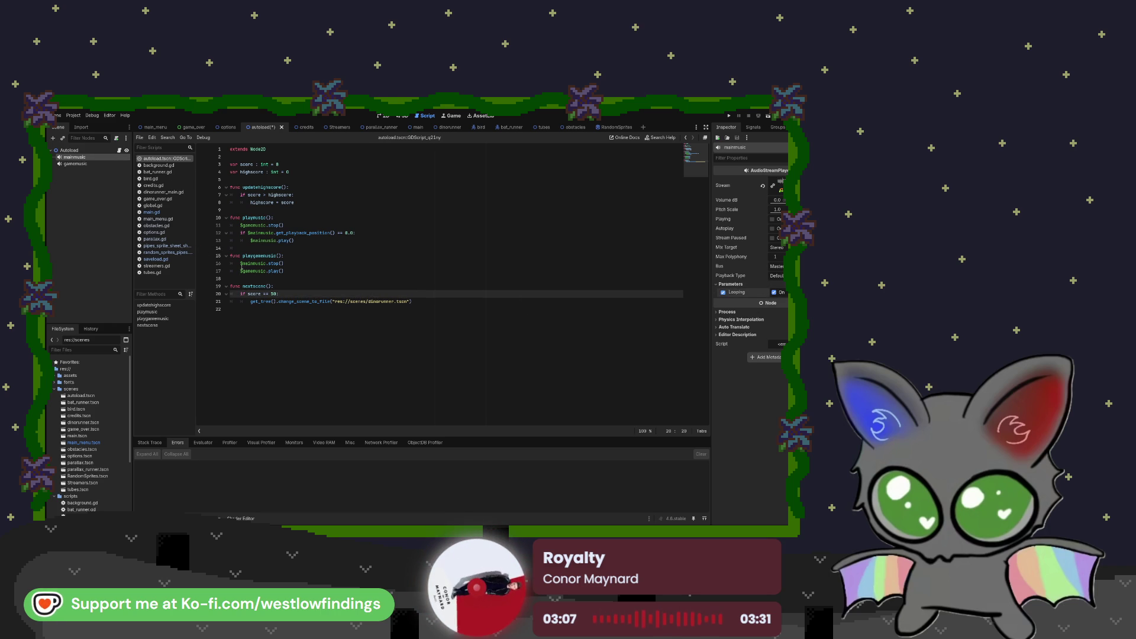
pyautogui.click(118, 210)
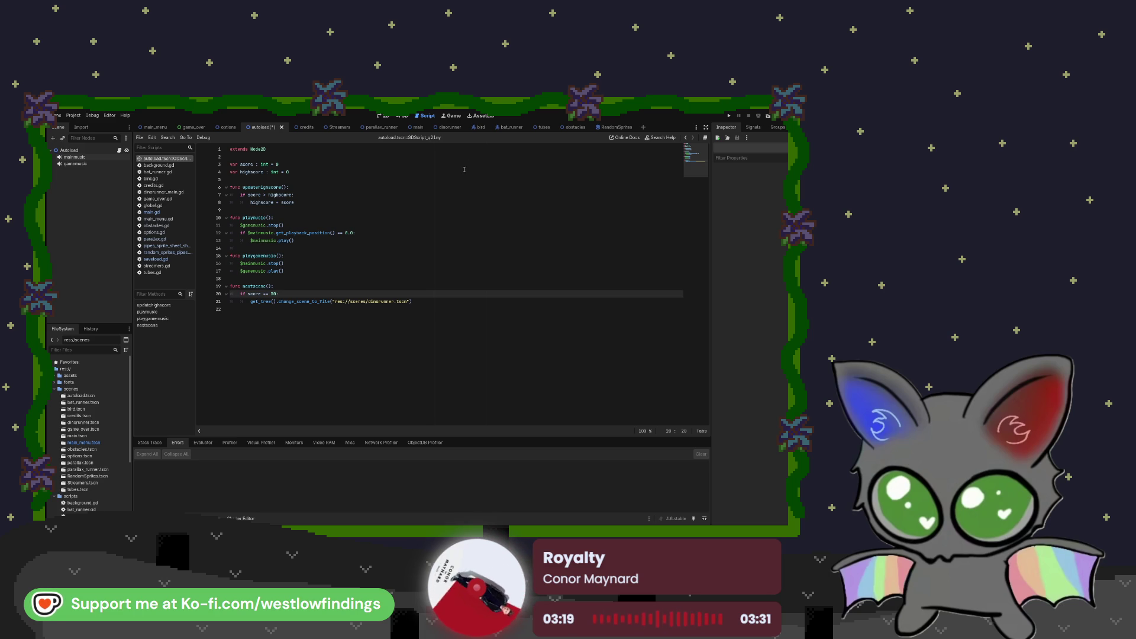
pyautogui.click(449, 126)
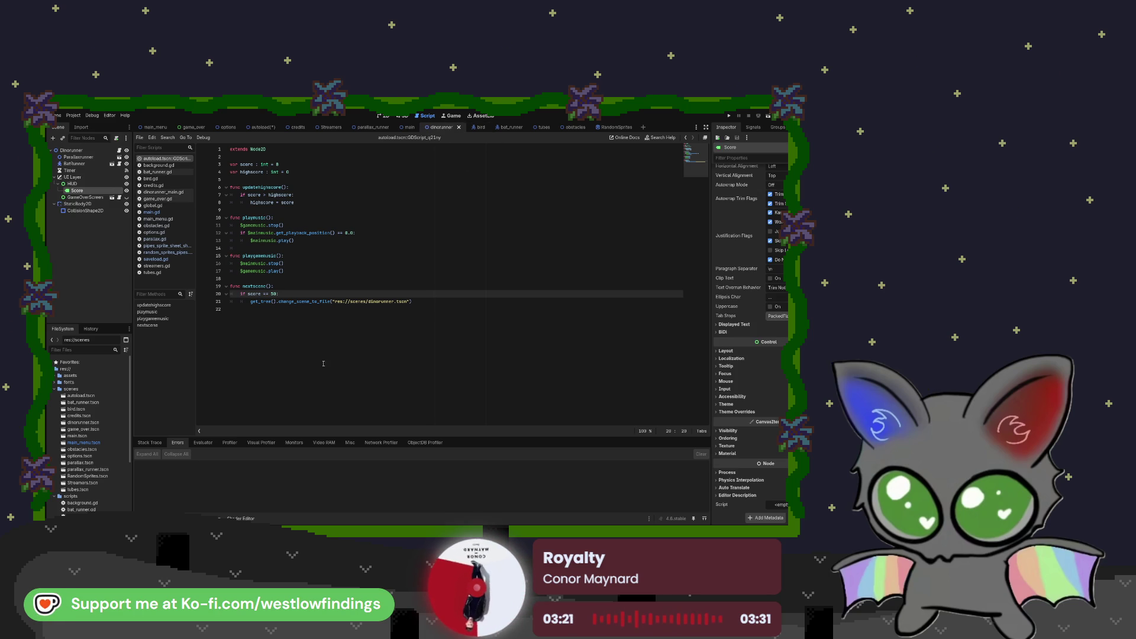
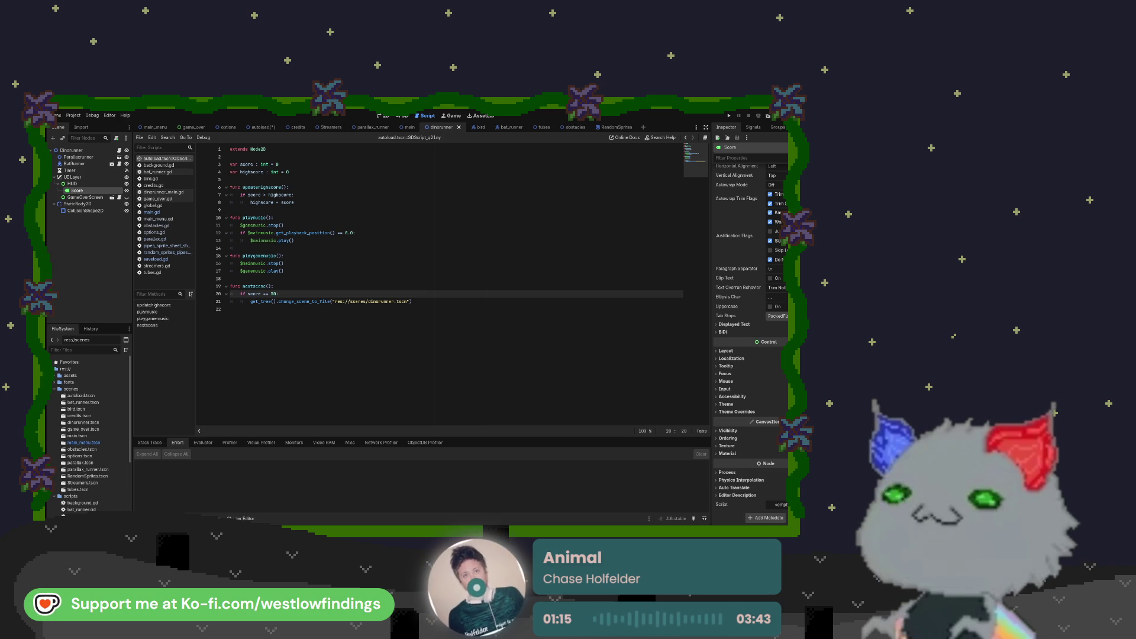
# - Open random_sprites_pipes.gd, then show the RandomSprites scene's pipe sprite in the 2D view
pyautogui.click(288, 156)
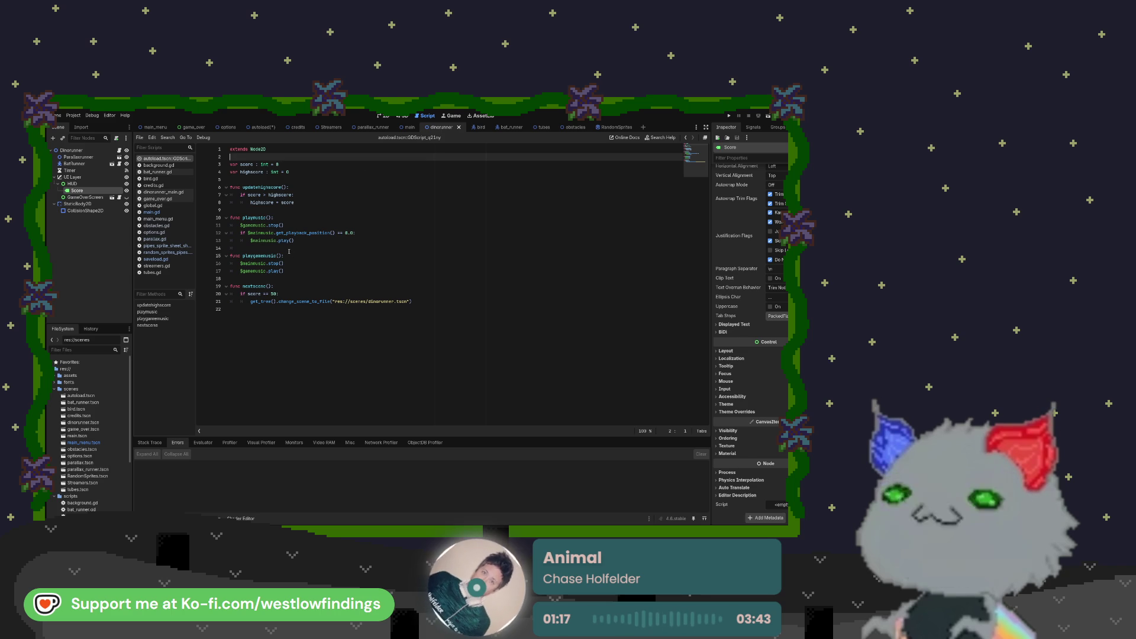
pyautogui.click(167, 253)
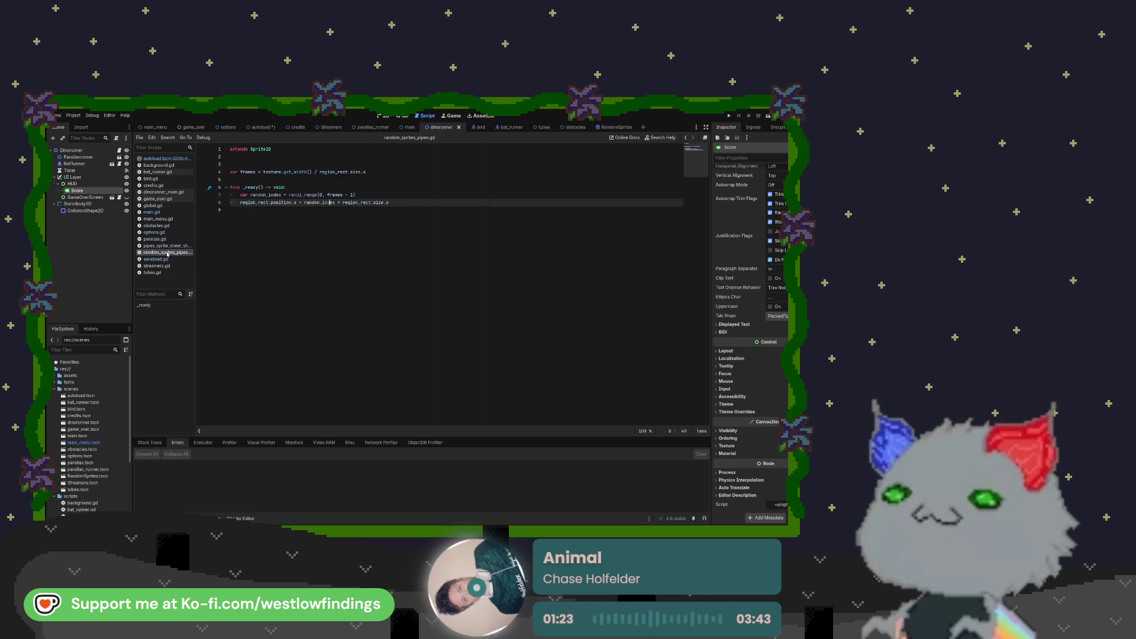
pyautogui.click(607, 129)
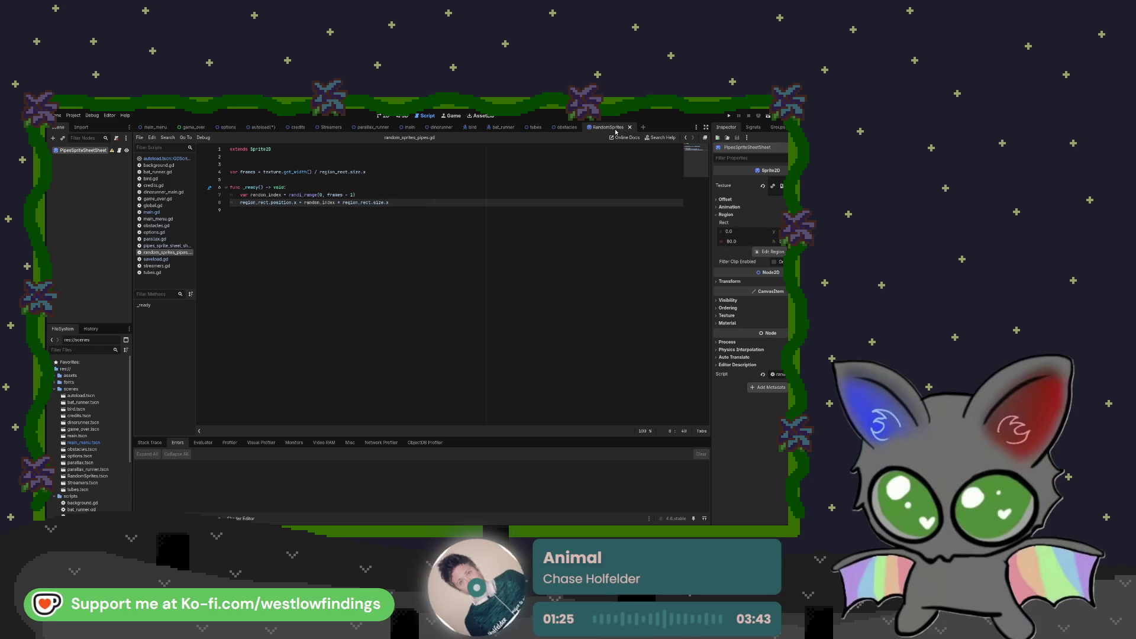
pyautogui.click(750, 128)
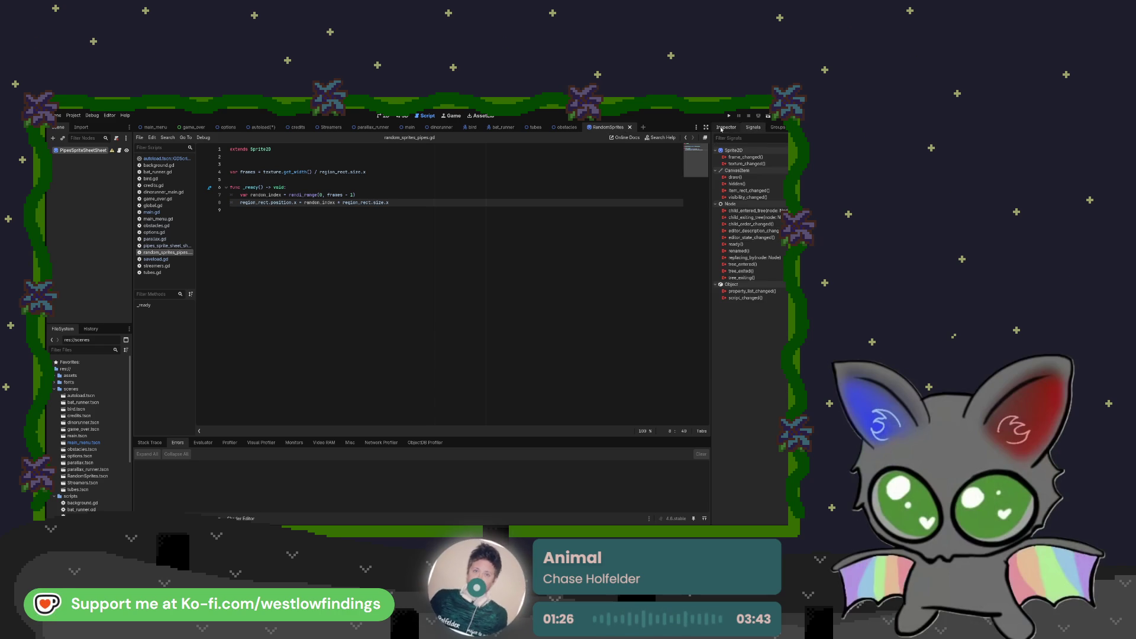
pyautogui.click(726, 127)
pyautogui.click(384, 116)
pyautogui.scroll(-7, 442, 262)
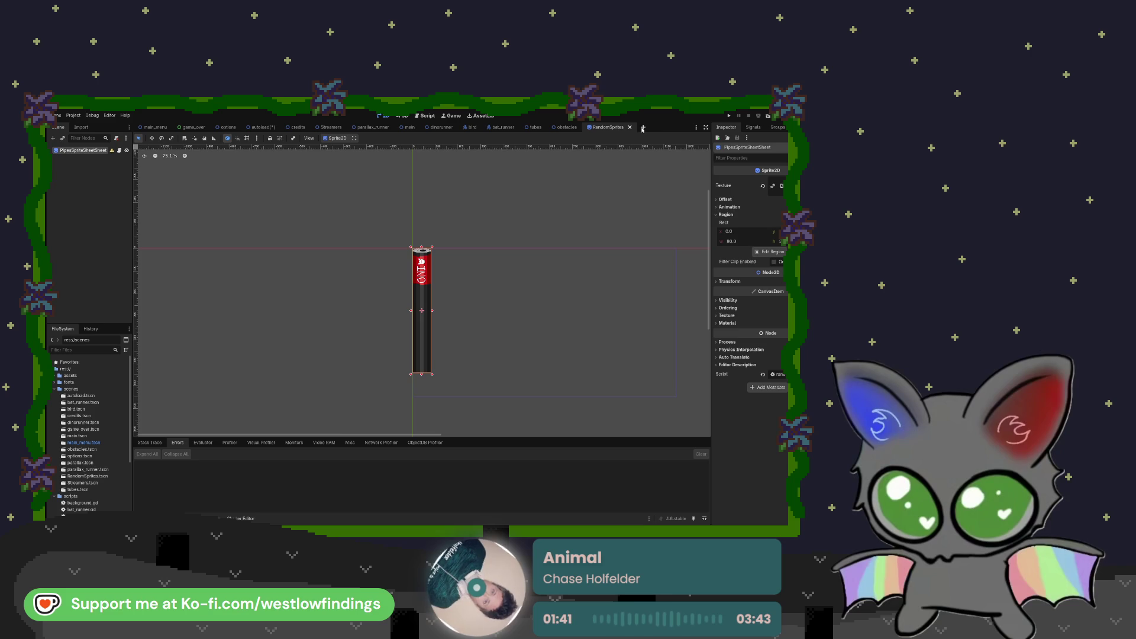
# - Create a new scene with a Sprite2D root textured with the obstacle sprite sheet
pyautogui.hotkey('ctrl', 'n')
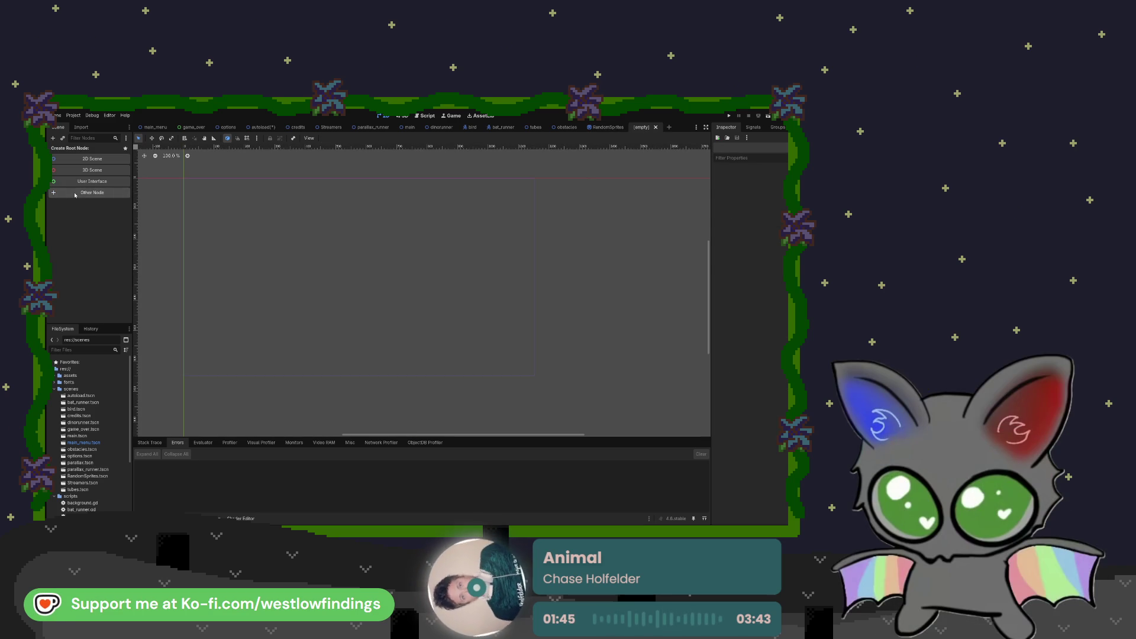
pyautogui.press('Return')
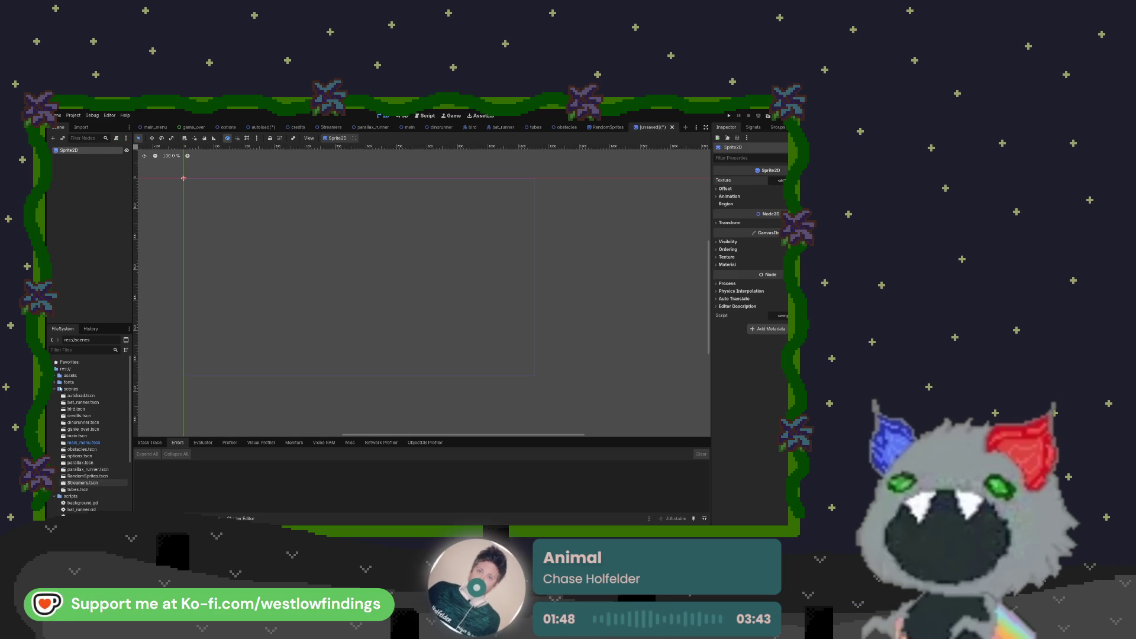
pyautogui.click(56, 375)
pyautogui.moveTo(95, 415)
pyautogui.mouseDown()
pyautogui.moveTo(172, 418)
pyautogui.moveTo(547, 363)
pyautogui.moveTo(778, 181)
pyautogui.mouseUp()
pyautogui.click(769, 183)
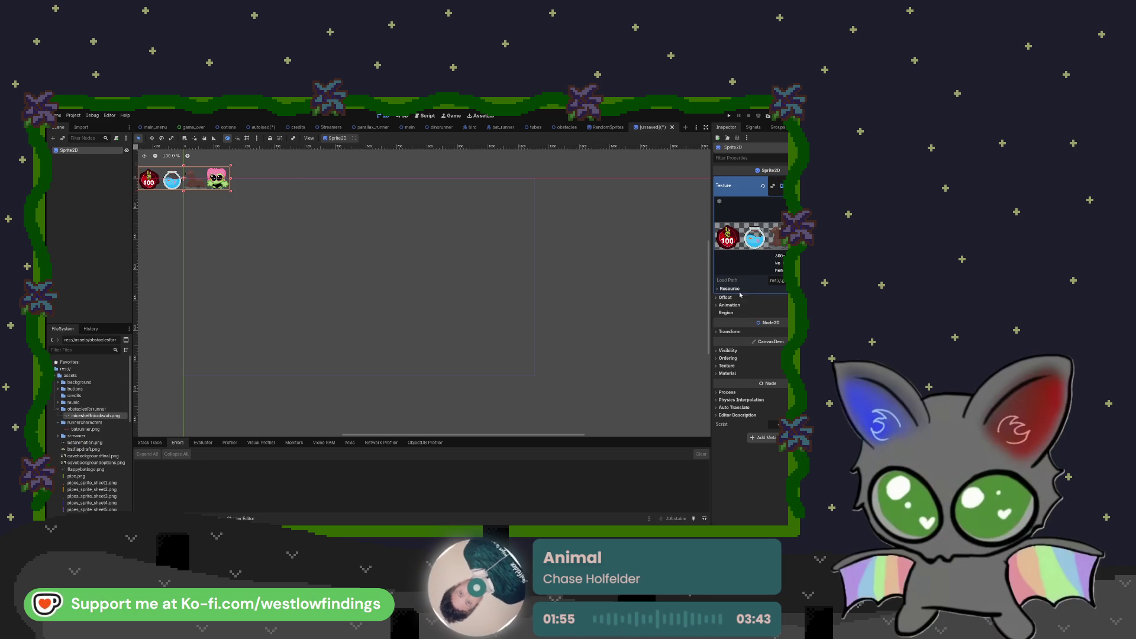
# - Enable Region on the sprite at 75 × 75, frame it in view, and return to RandomSprites
pyautogui.click(768, 314)
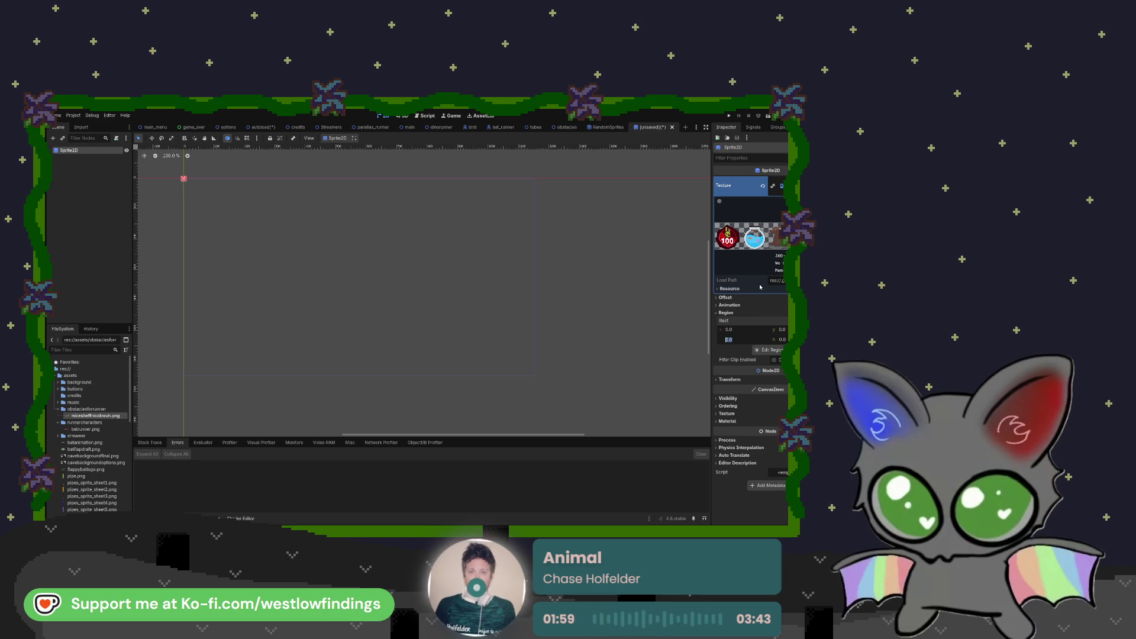
pyautogui.write('5')
pyautogui.press('Tab')
pyautogui.write('75')
pyautogui.press('Return')
pyautogui.click(726, 312)
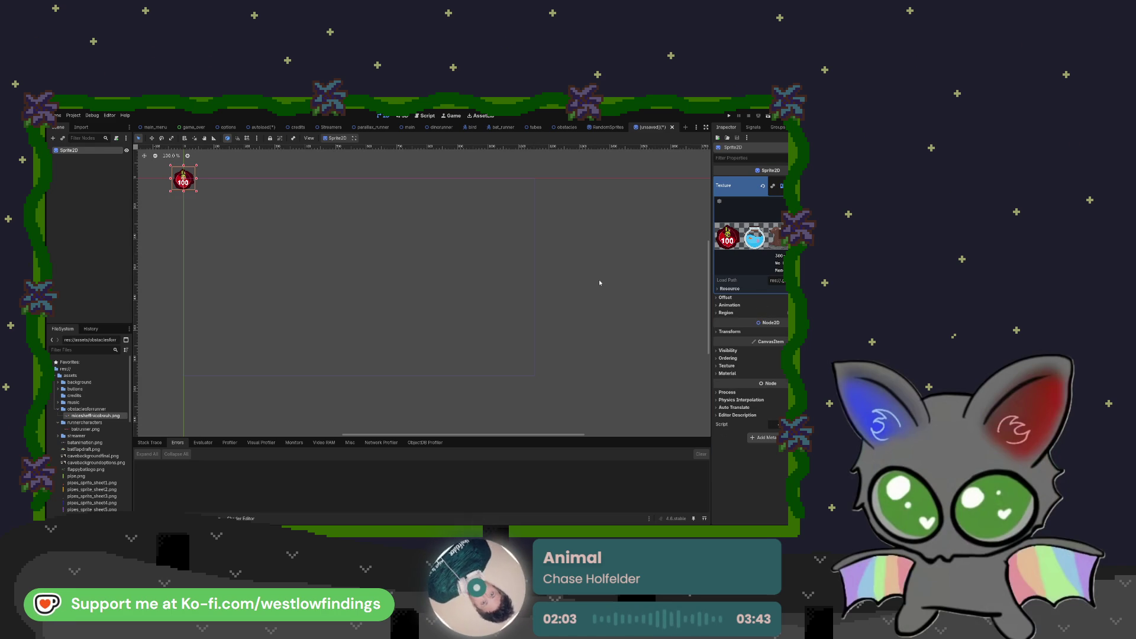
pyautogui.press('f')
pyautogui.scroll(3, 507, 246)
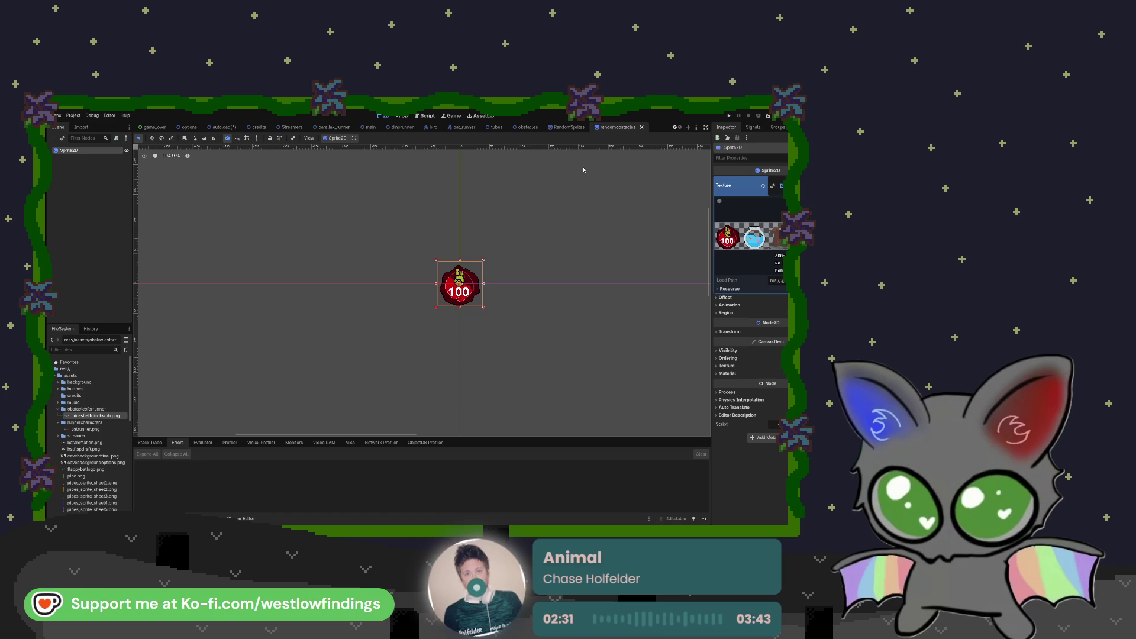
pyautogui.click(557, 129)
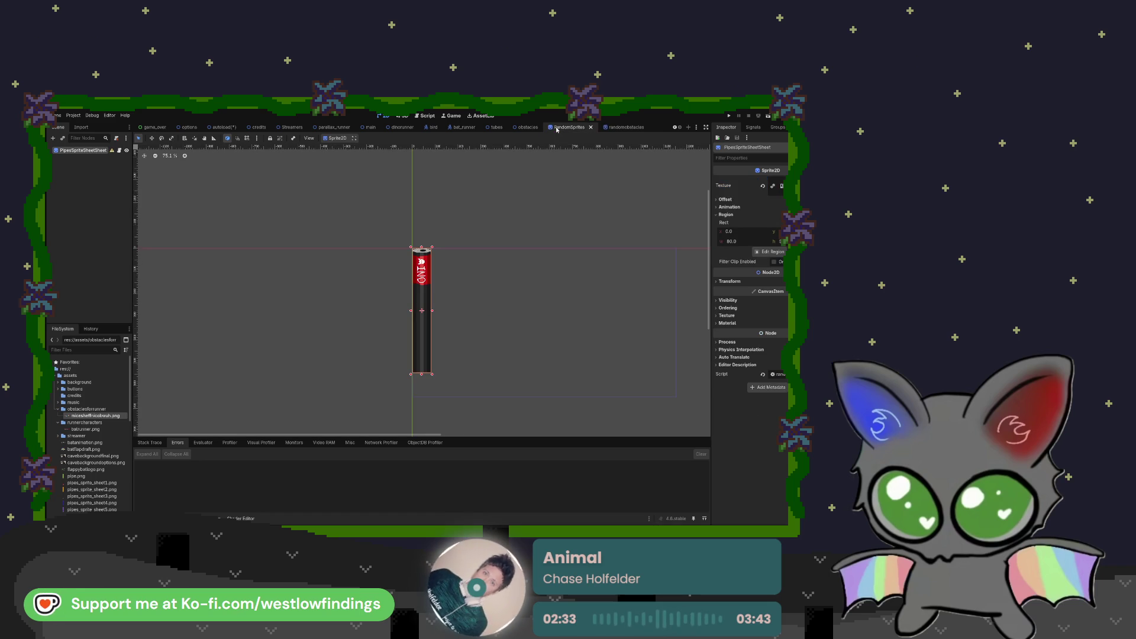
# - Review random_sprites_pipes.gd, then attach a new randomobstacles.gd script to the randomobstacles sprite
pyautogui.hotkey('ctrl', 'F3')
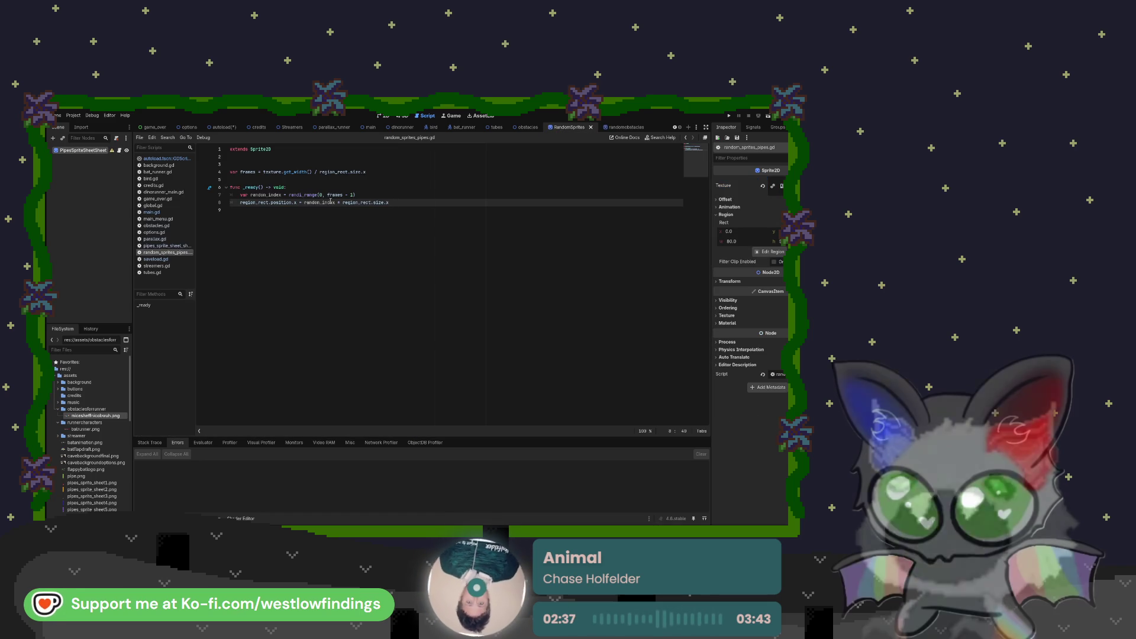
pyautogui.click(382, 225)
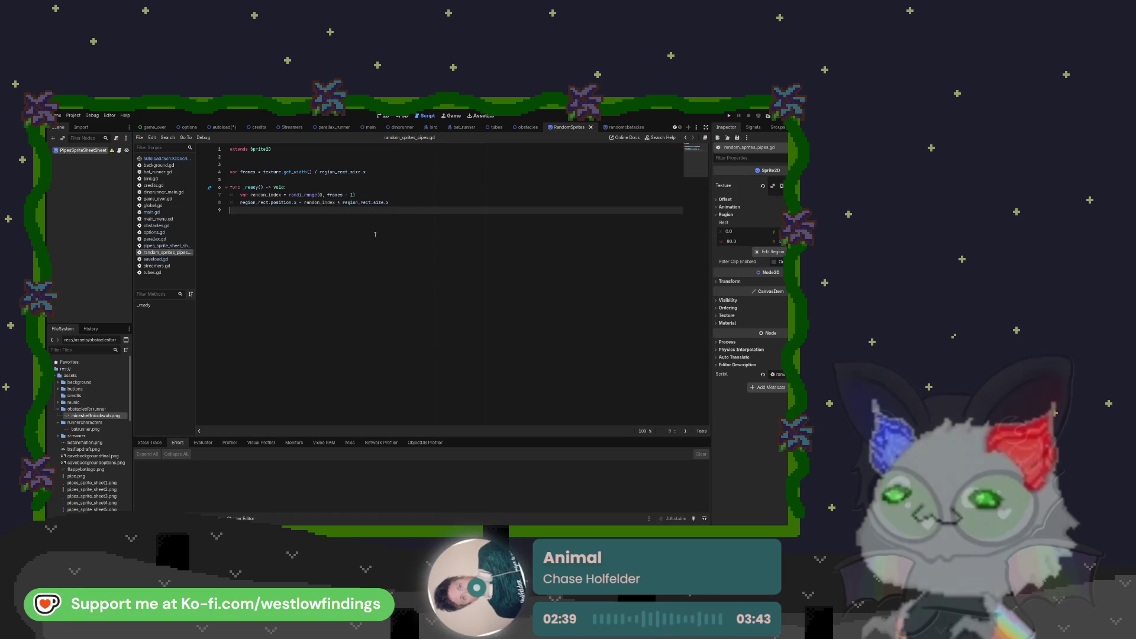
pyautogui.click(398, 206)
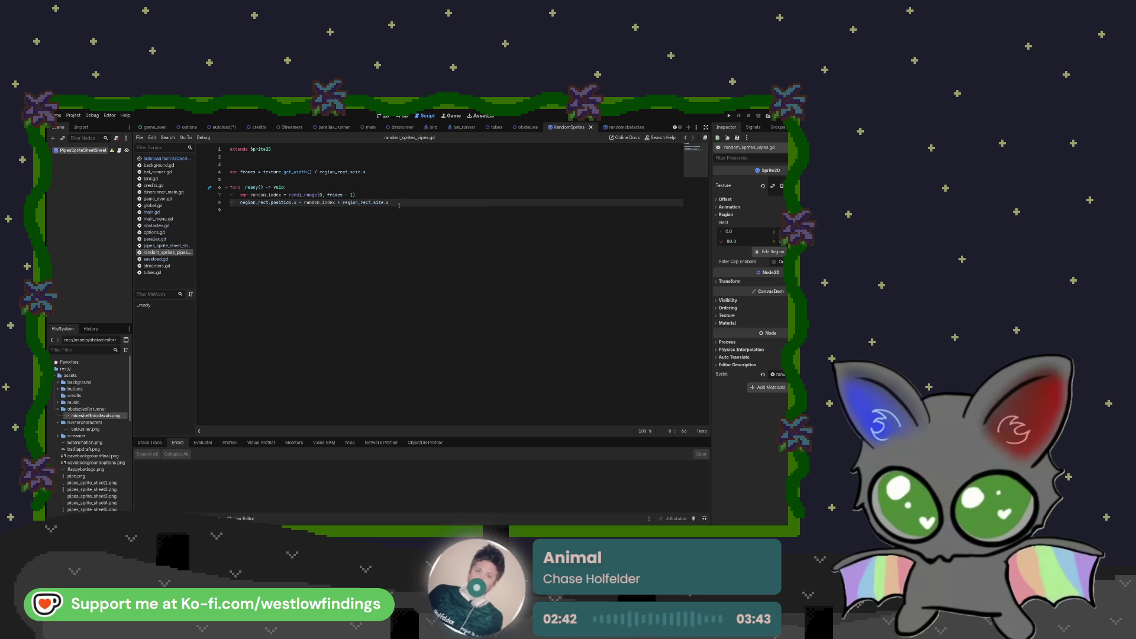
pyautogui.click(621, 126)
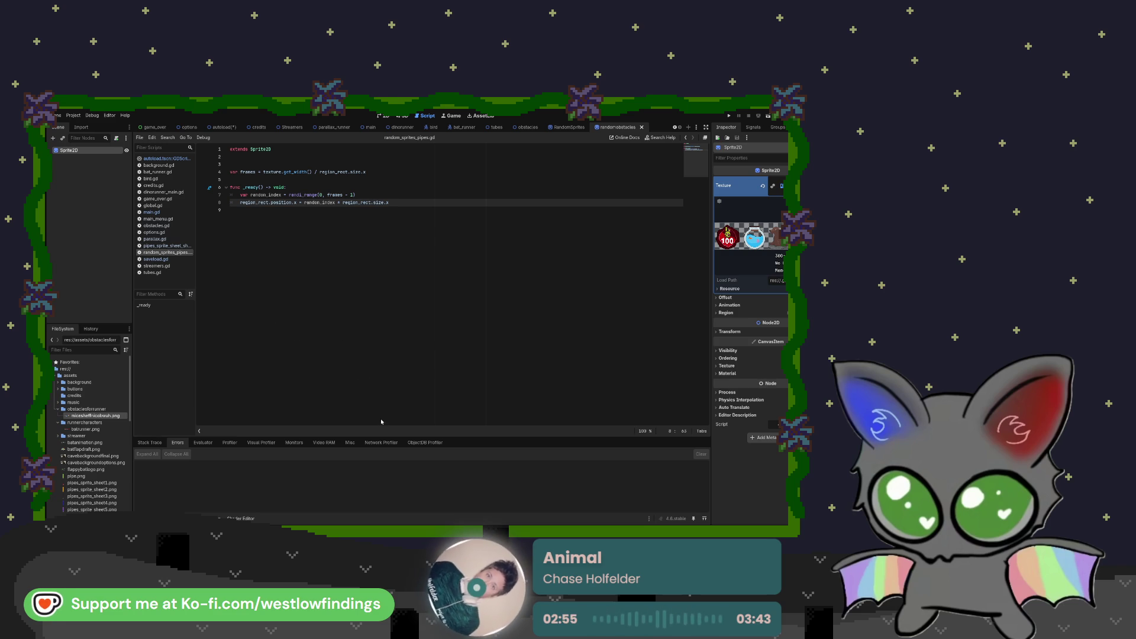
pyautogui.click(421, 386)
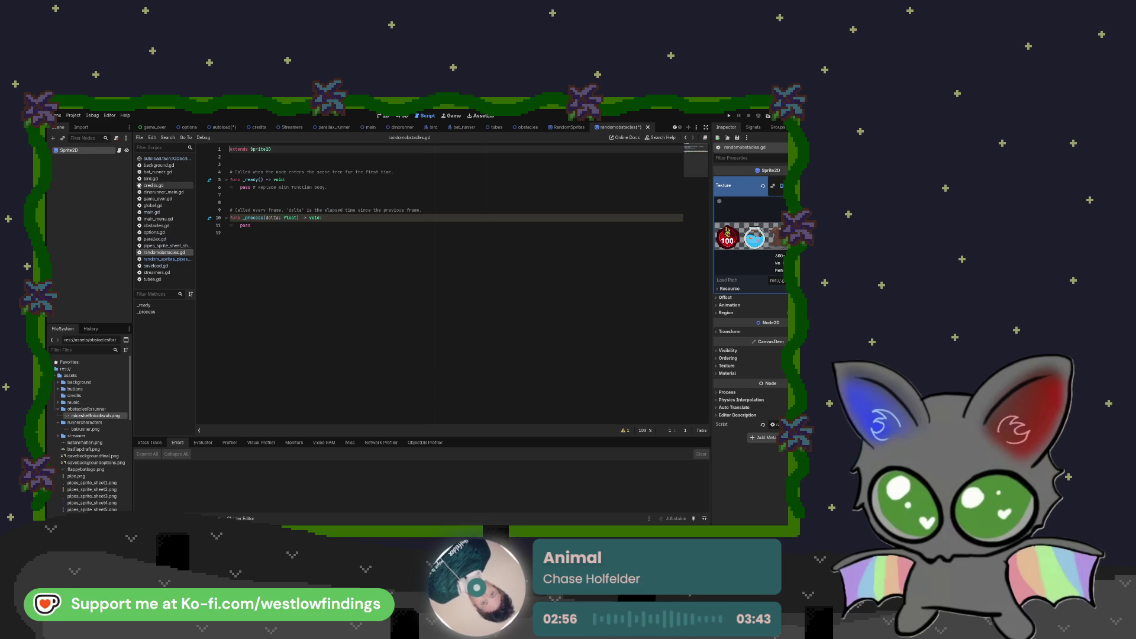
# - Replace randomobstacles.gd's template code with the var frames line copied from random_sprites_pipes.gd
pyautogui.click(168, 260)
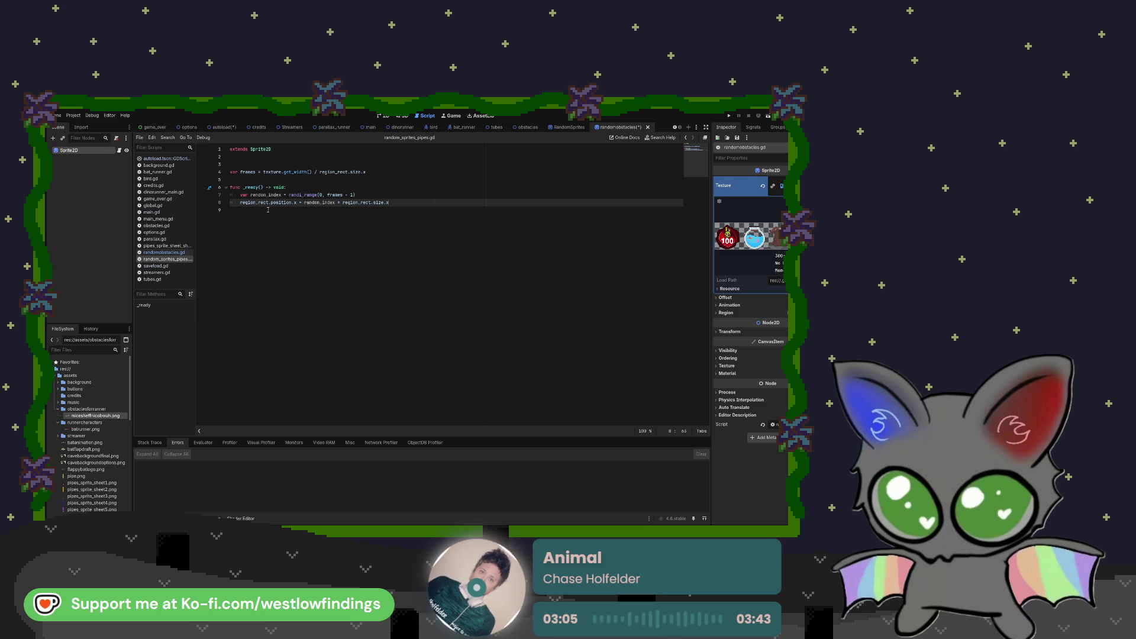
pyautogui.moveTo(365, 172); pyautogui.dragTo(232, 172)
pyautogui.hotkey('ctrl', 'c')
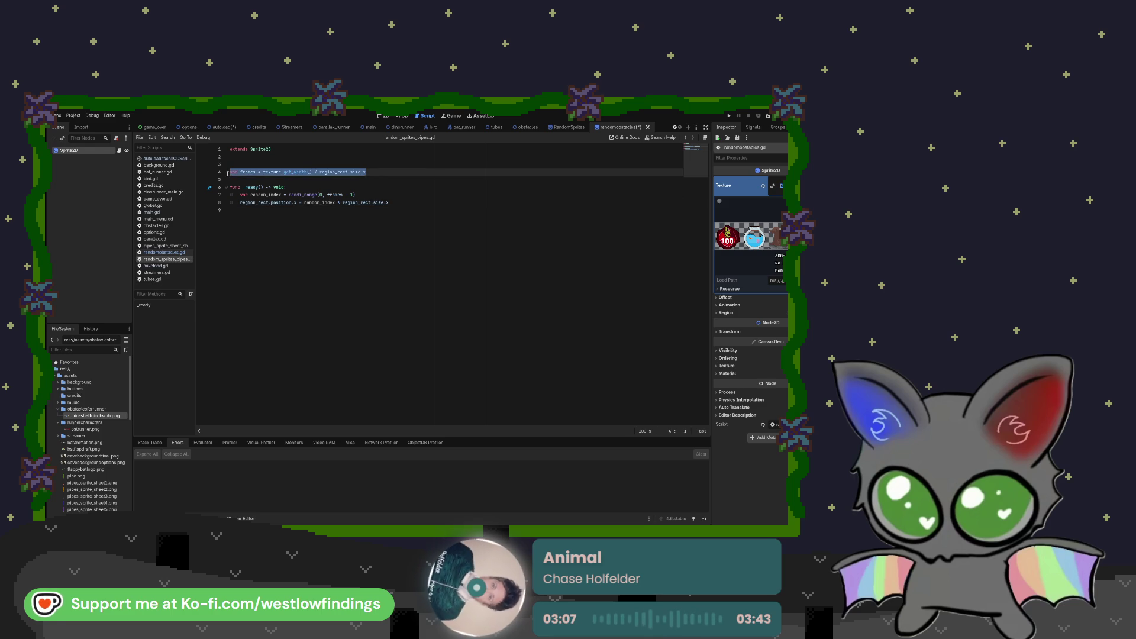
pyautogui.click(169, 253)
pyautogui.moveTo(349, 233); pyautogui.dragTo(221, 173)
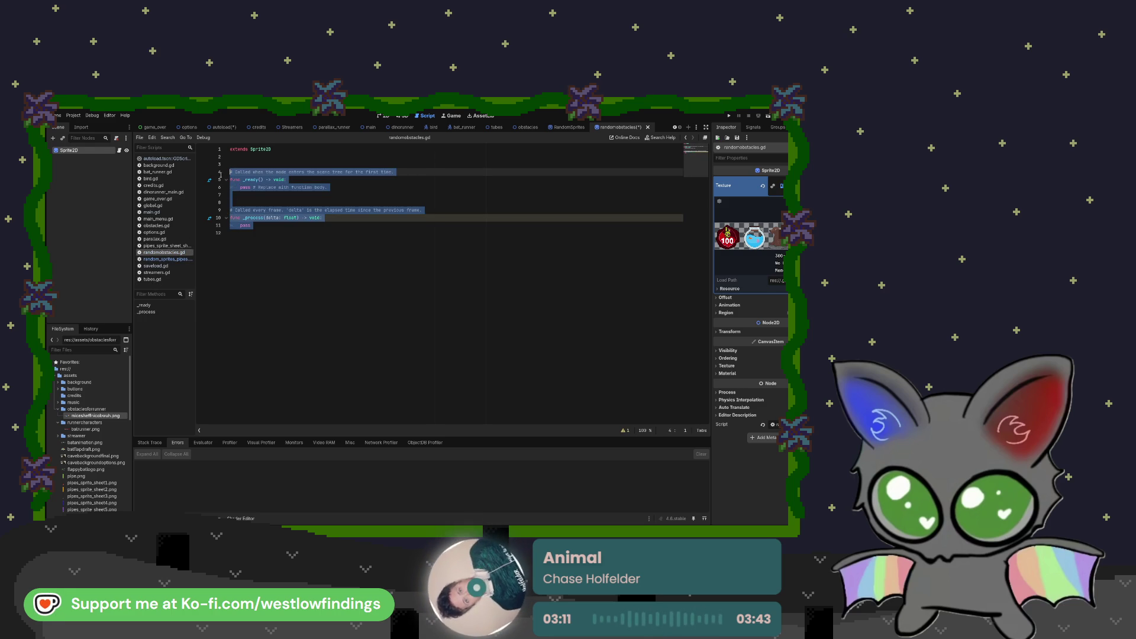
pyautogui.press('BackSpace')
pyautogui.hotkey('ctrl', 'v')
pyautogui.press('Home')
pyautogui.press('BackSpace')
pyautogui.press('End')
pyautogui.press('Return')
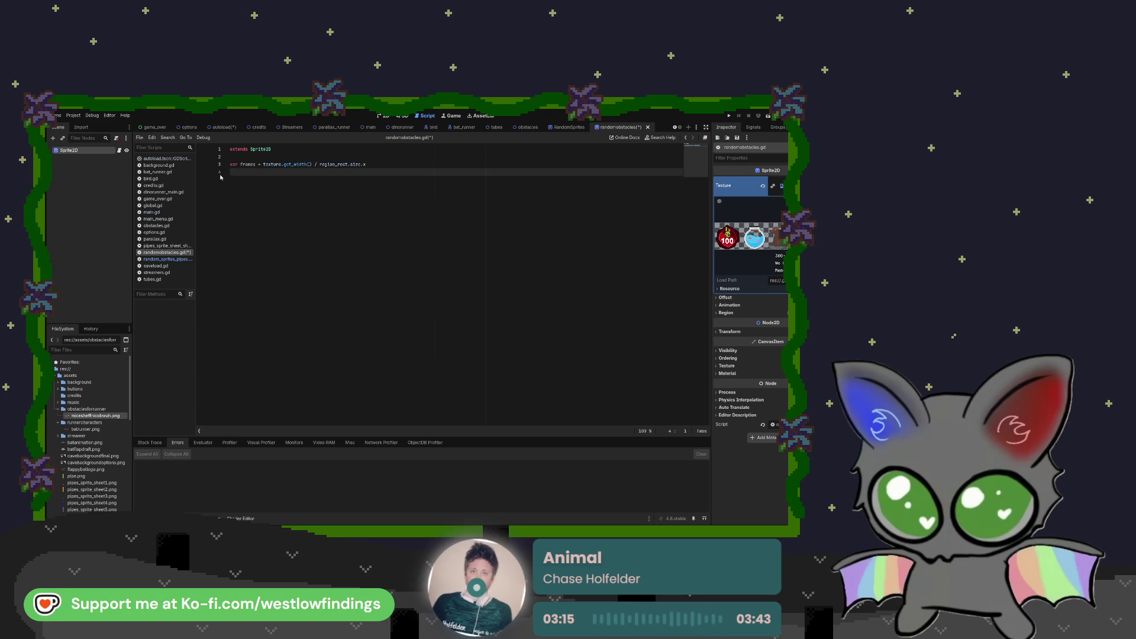
pyautogui.click(156, 258)
pyautogui.click(157, 252)
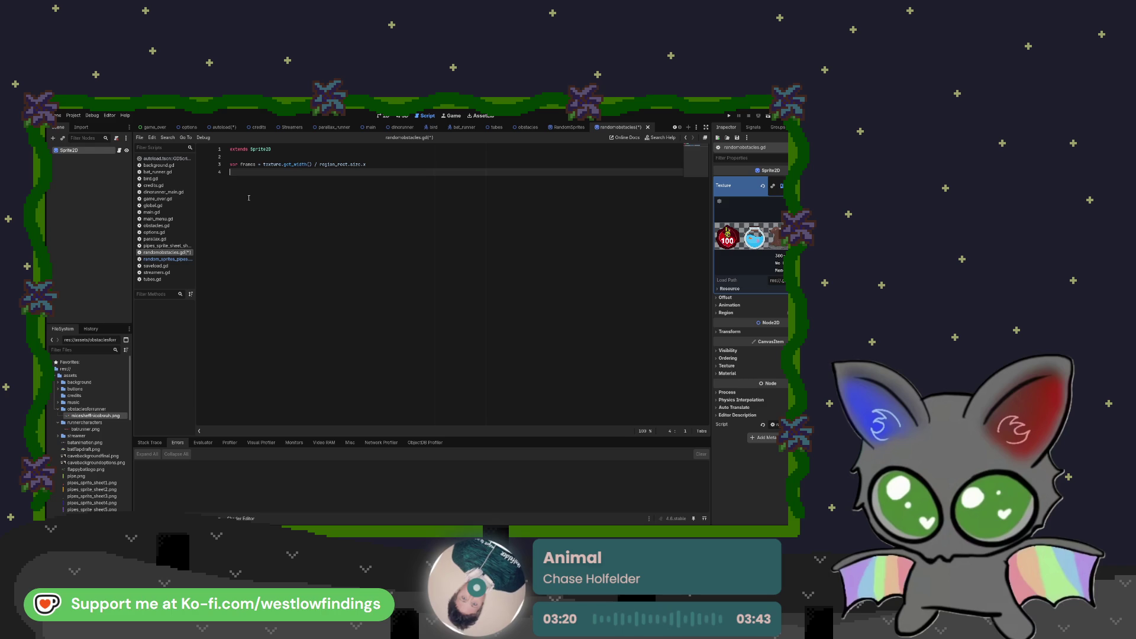
# - Add a func _ready() -> void: declaration below the frames variable
pyautogui.press('Return')
pyautogui.write('func _ready')
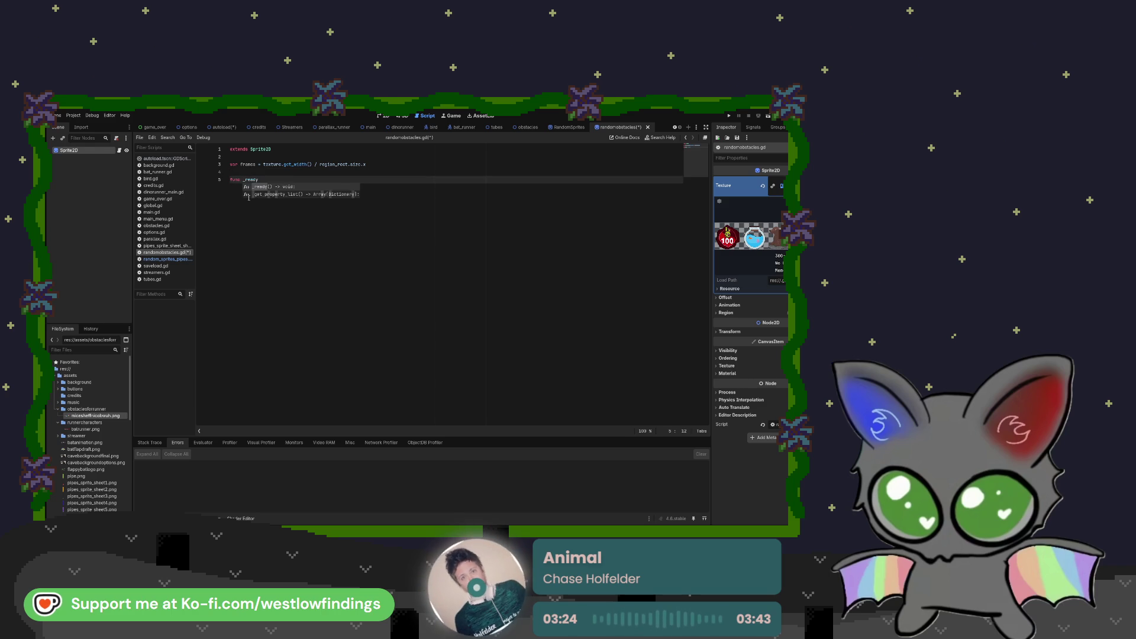
pyautogui.press('Return')
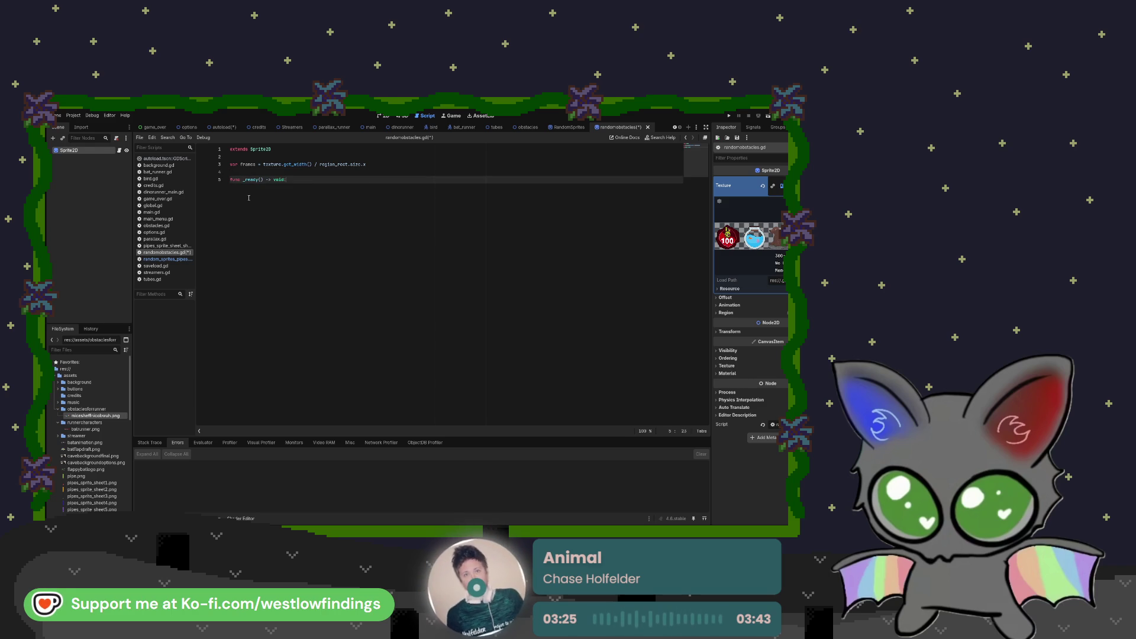
pyautogui.press('Return')
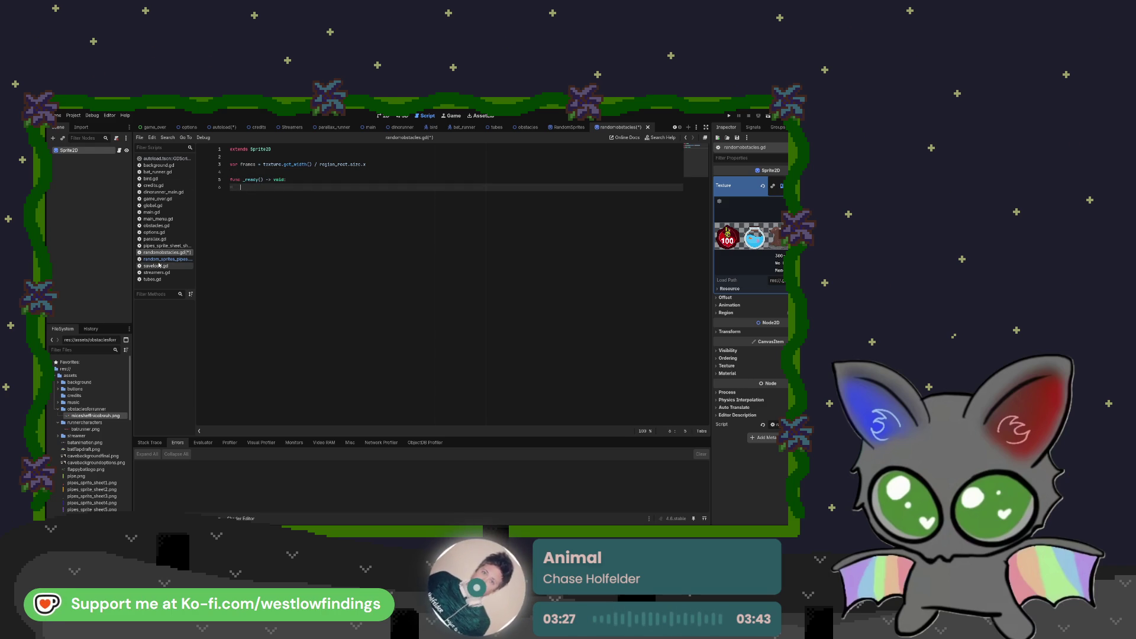
pyautogui.click(161, 259)
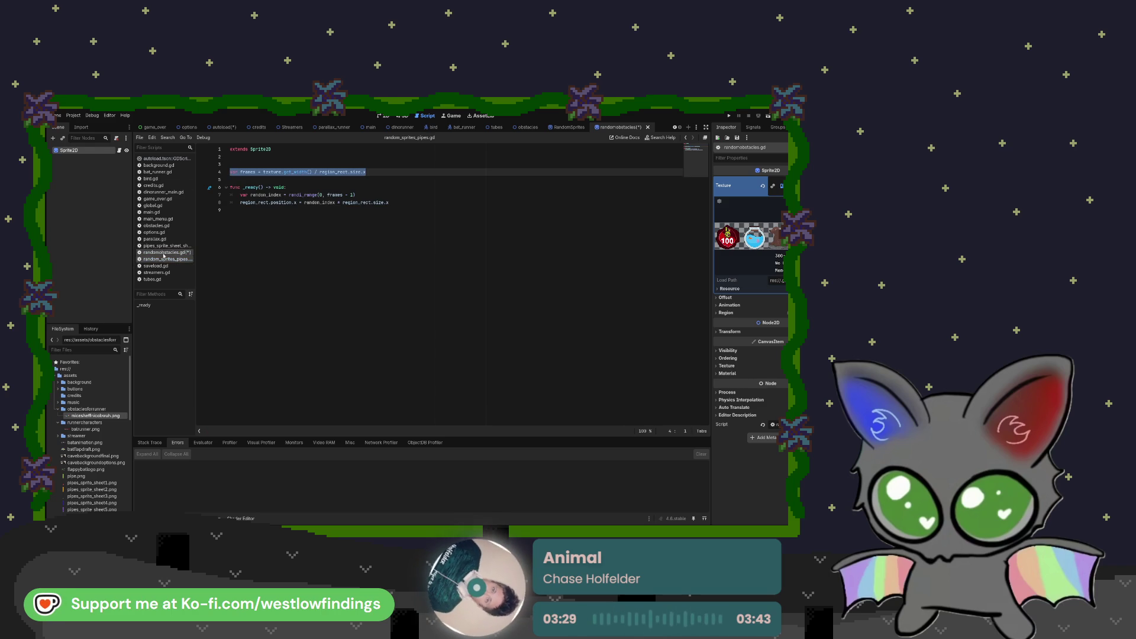
pyautogui.click(163, 254)
# - Inside _ready, write var random_index = randi_range(0, -1), using the pipes script as reference
pyautogui.write('var random')
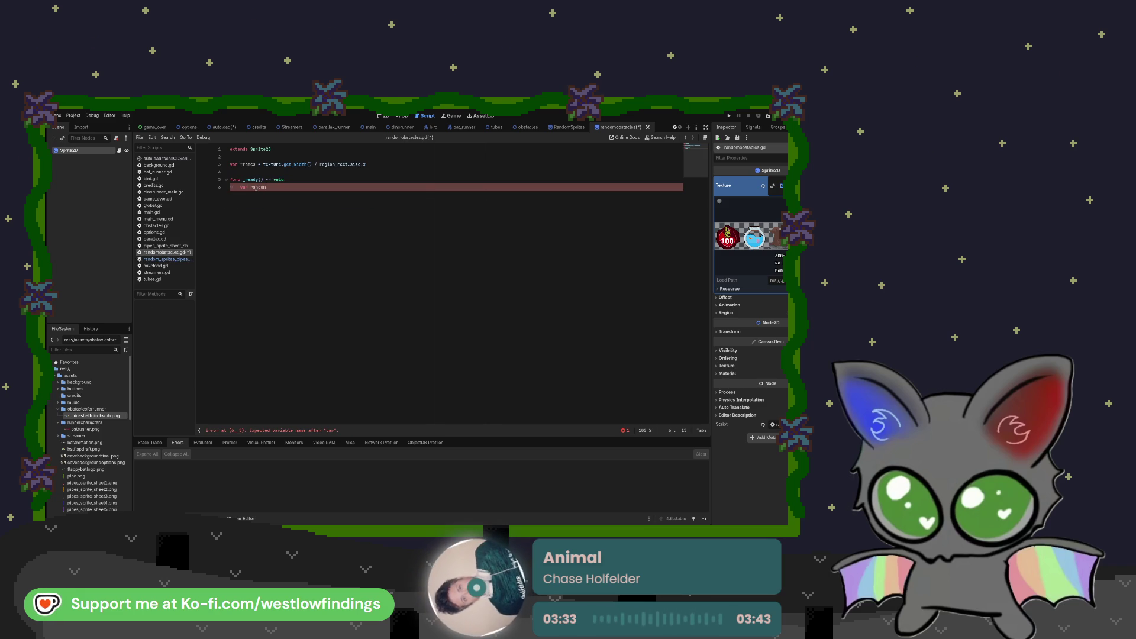
pyautogui.click(168, 259)
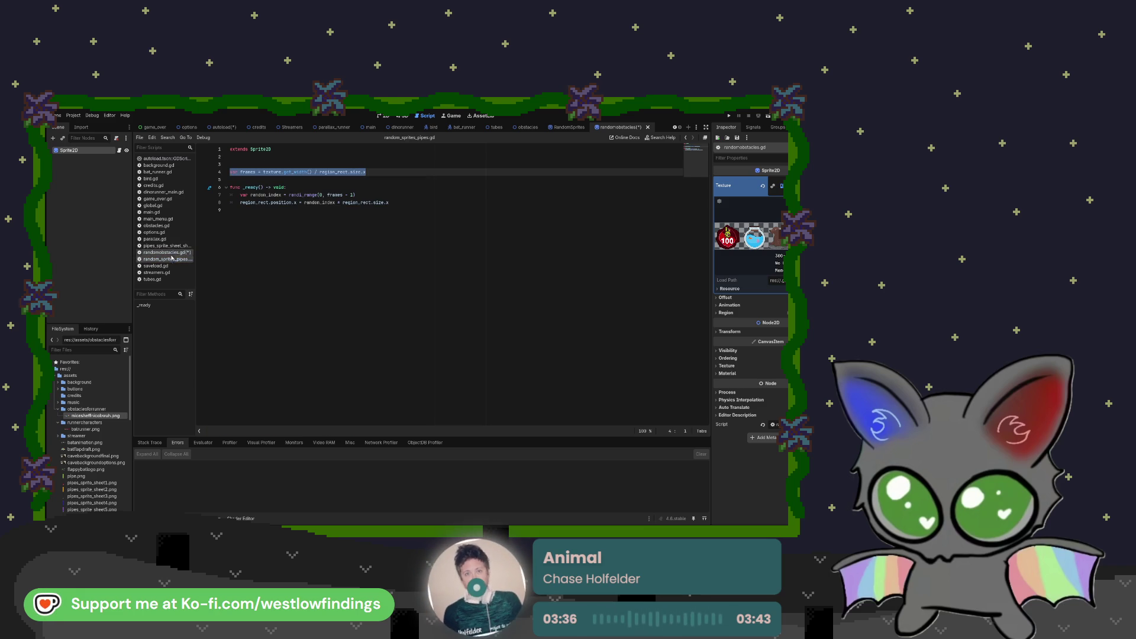
pyautogui.click(168, 252)
pyautogui.write('_index')
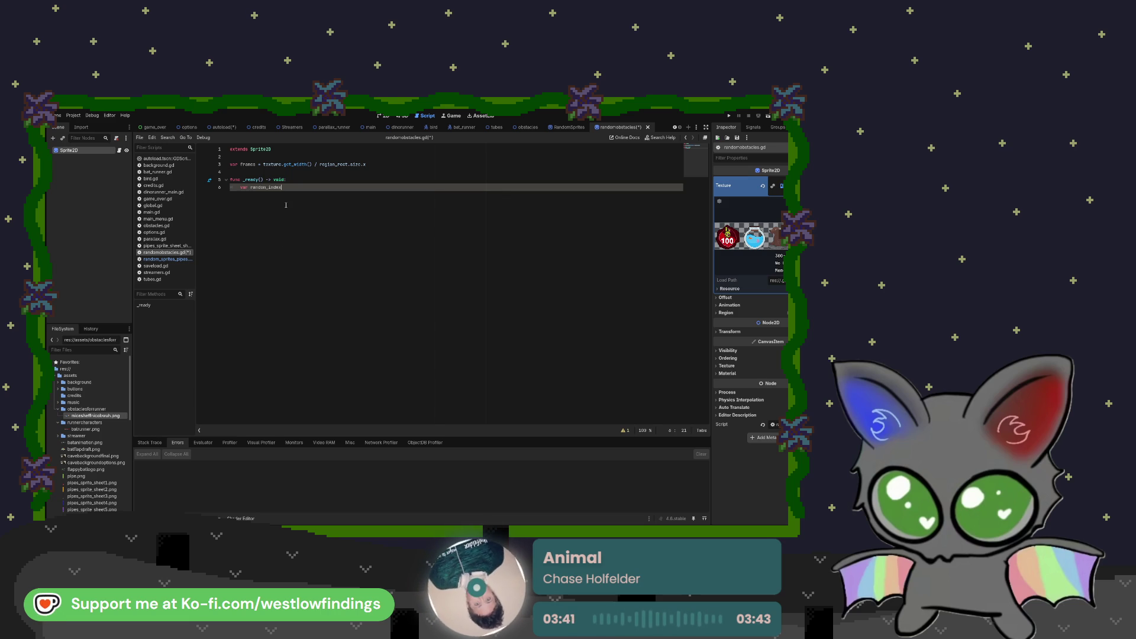
pyautogui.click(168, 259)
pyautogui.click(168, 253)
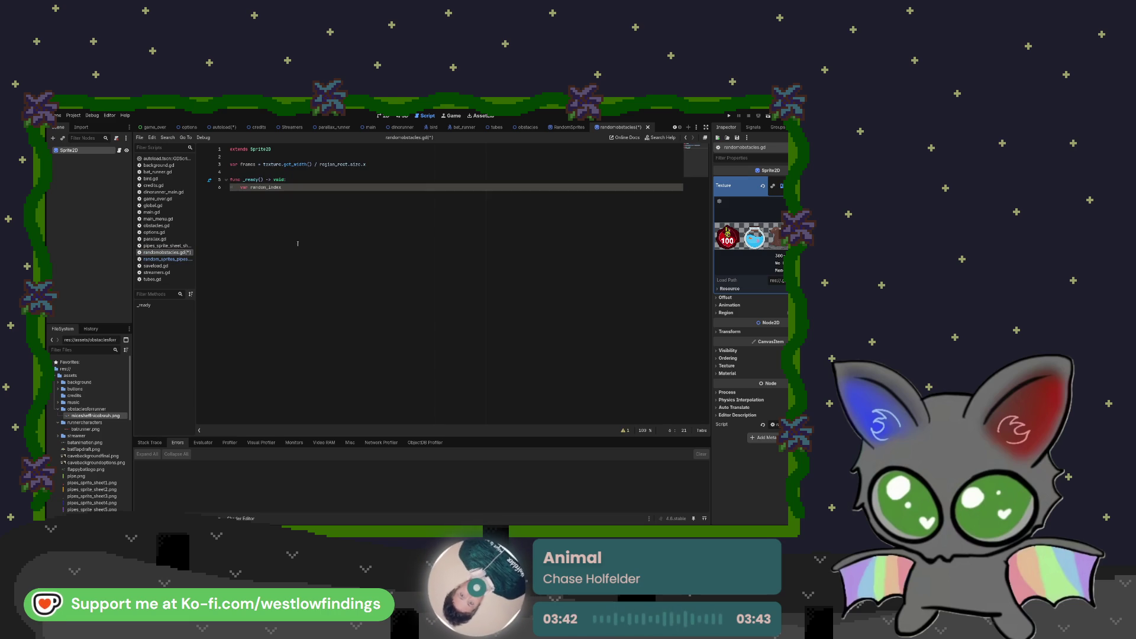
pyautogui.write(' =')
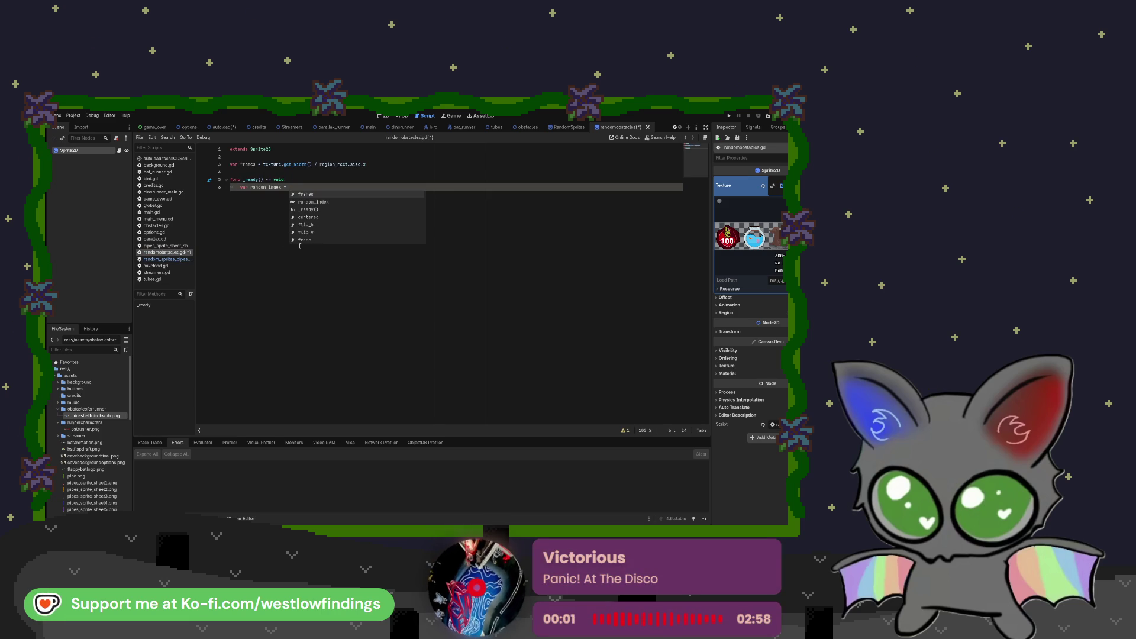
pyautogui.click(160, 259)
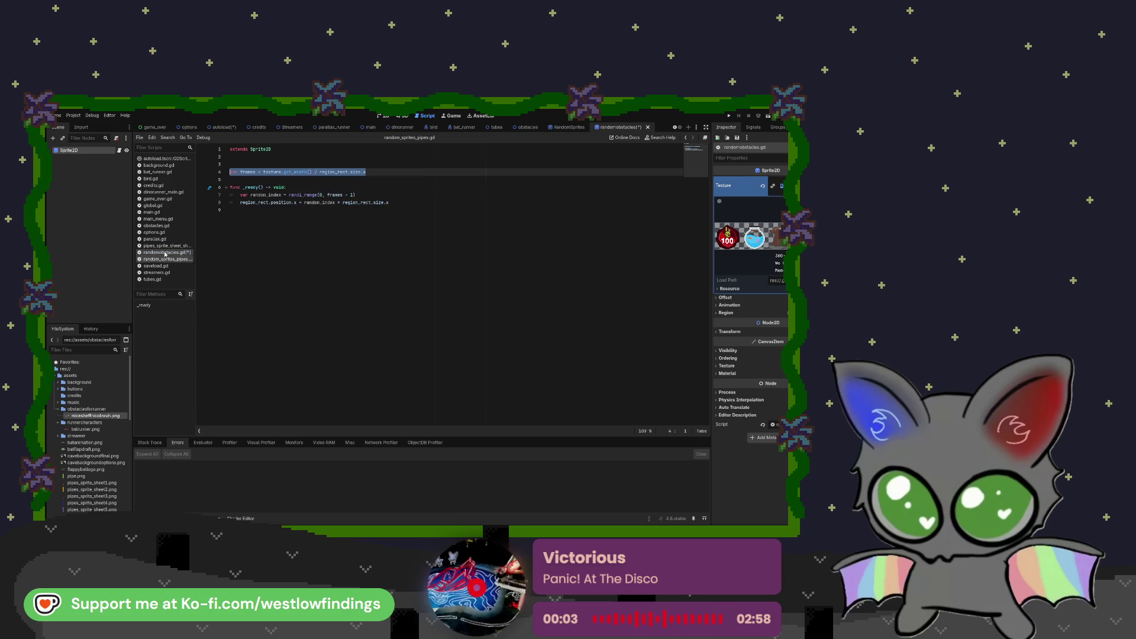
pyautogui.click(160, 253)
pyautogui.write('ran')
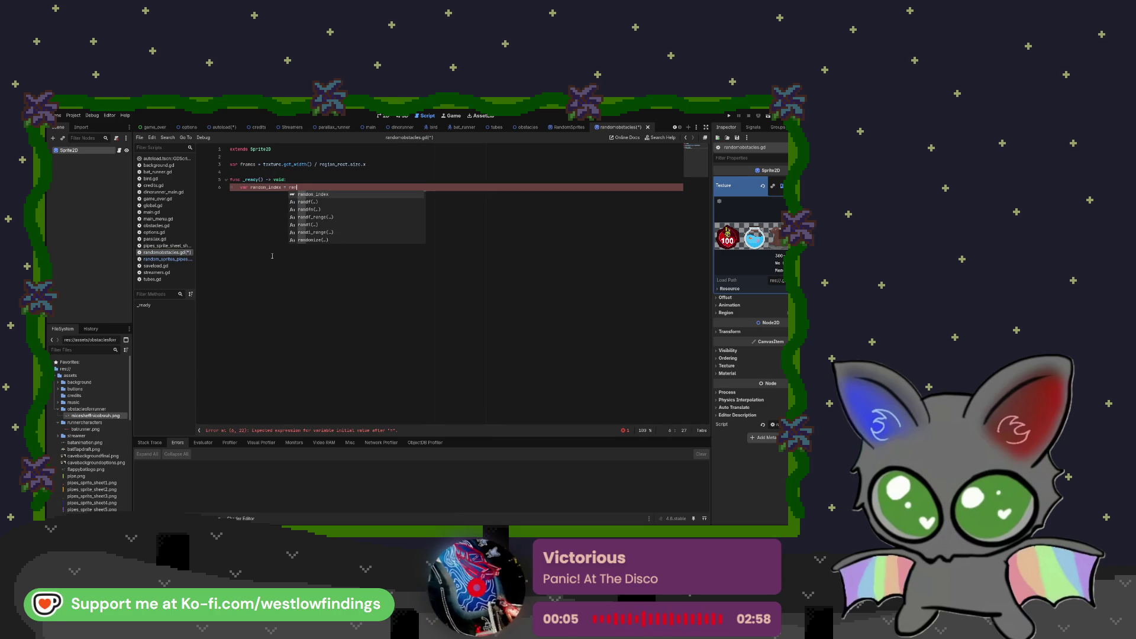
pyautogui.write('di_range')
pyautogui.press('Return')
pyautogui.click(166, 259)
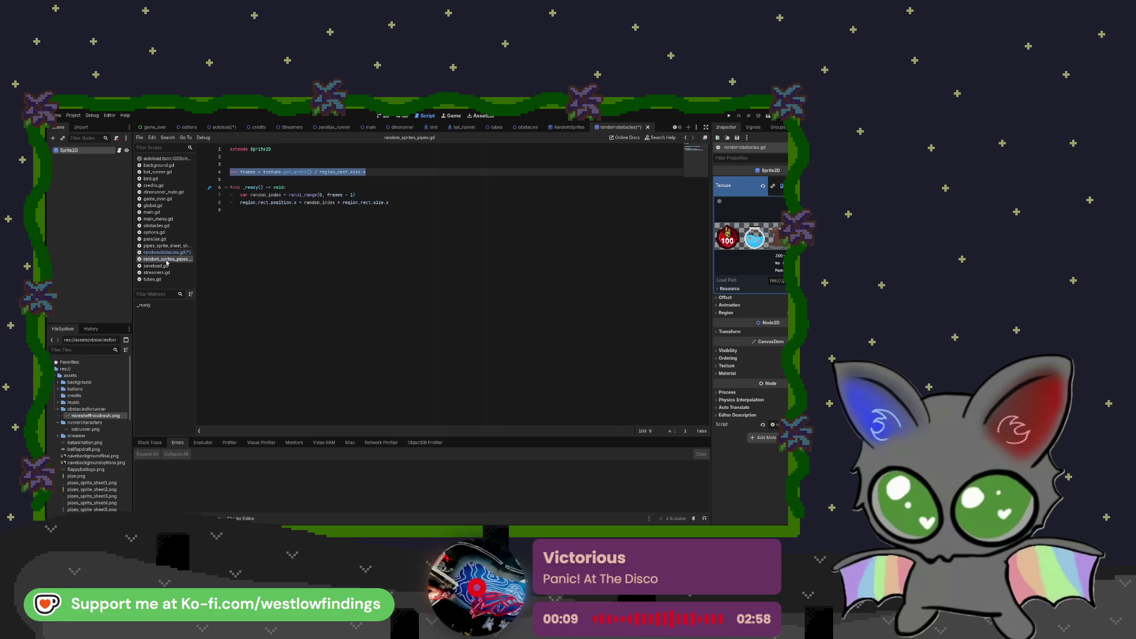
pyautogui.click(170, 253)
pyautogui.write('0, -')
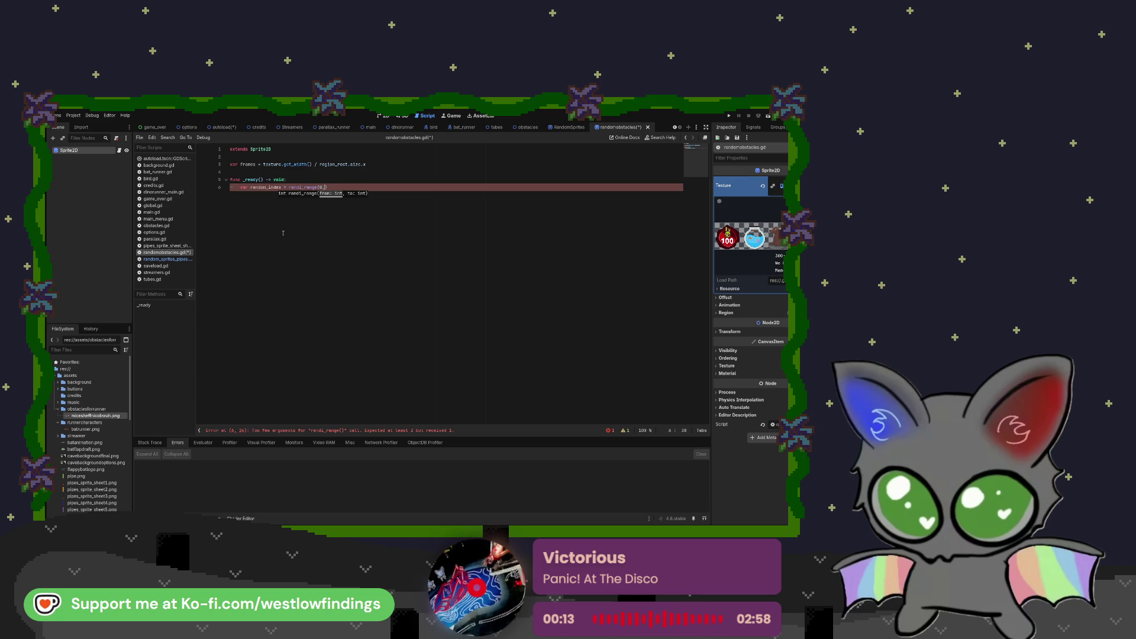
pyautogui.write('1')
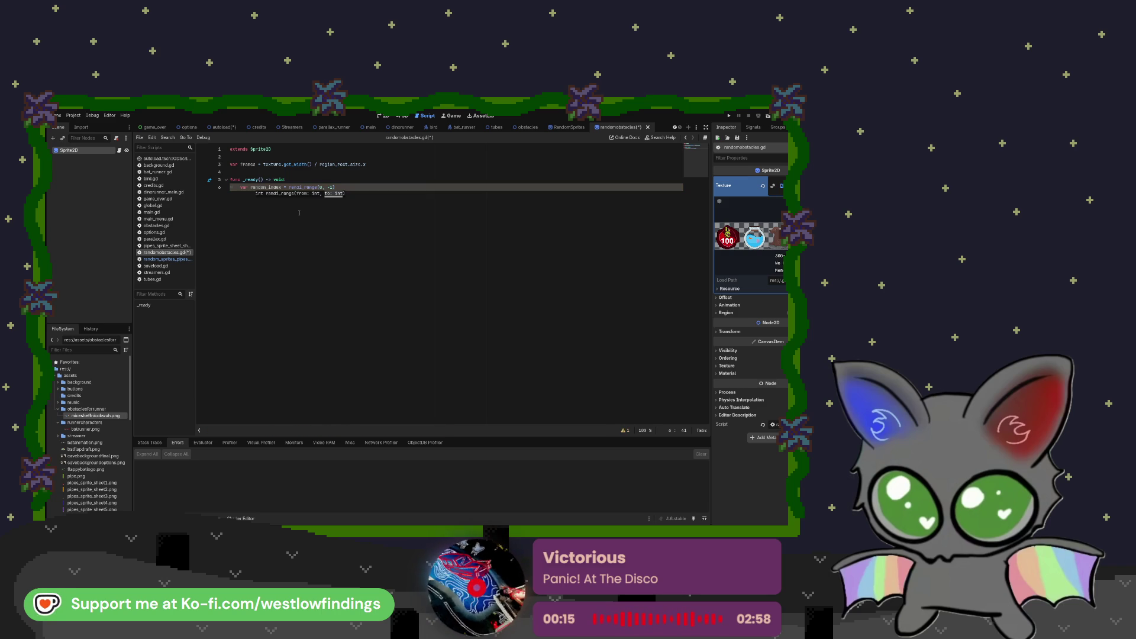
# - Copy the region_rect.position.x line from random_sprites_pipes.gd and paste it into _ready
pyautogui.click(176, 259)
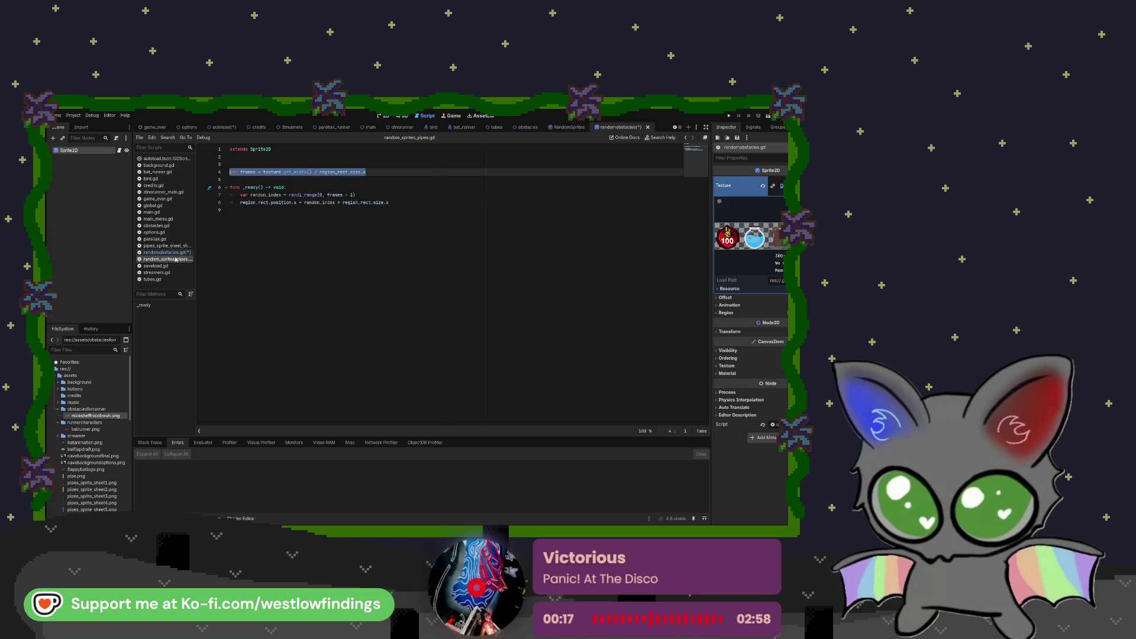
pyautogui.moveTo(240, 202)
pyautogui.mouseDown()
pyautogui.moveTo(389, 202)
pyautogui.moveTo(239, 202)
pyautogui.mouseUp()
pyautogui.hotkey('ctrl', 'c')
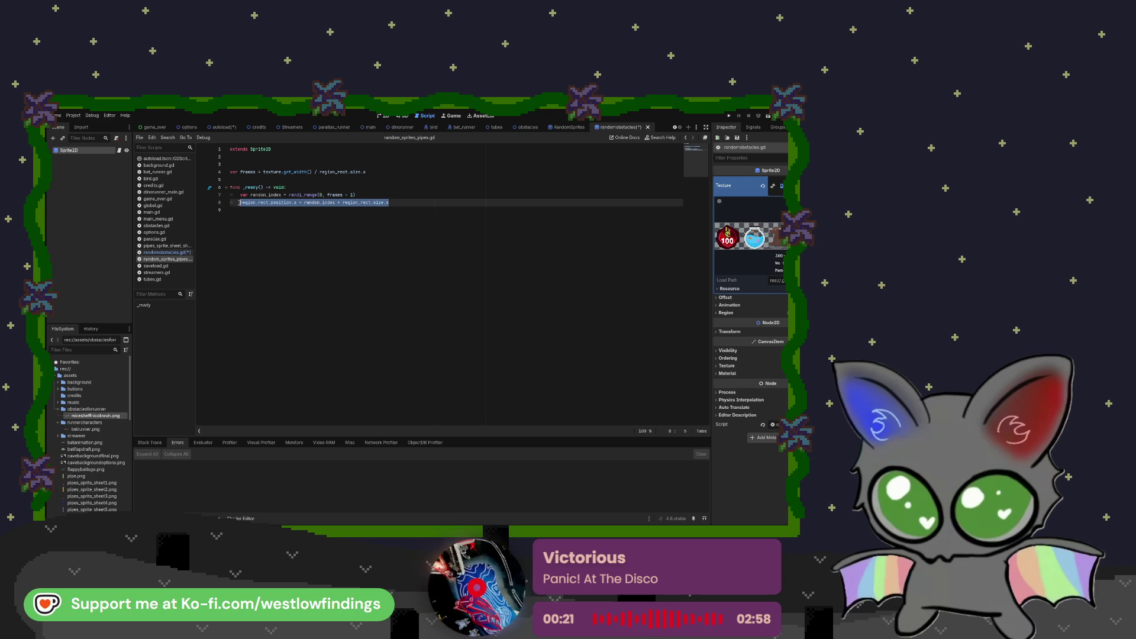
pyautogui.click(167, 252)
pyautogui.press('Return')
pyautogui.hotkey('ctrl', 'v')
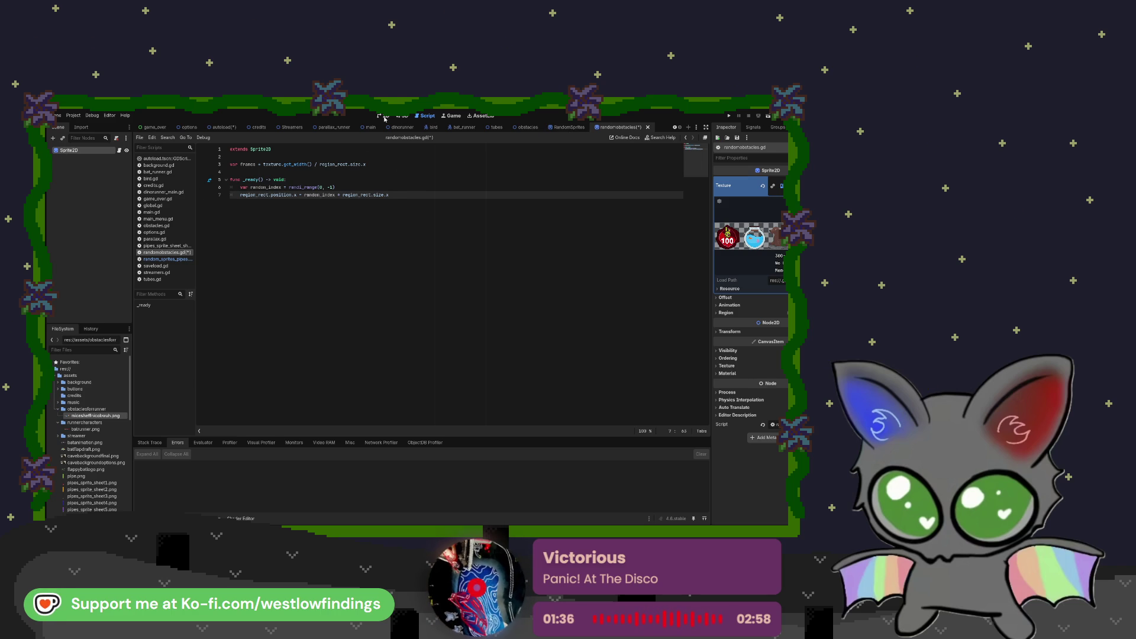
# - Review the scripts attached to the tubes scene's PipesSpriteSheet nodes
pyautogui.click(567, 127)
pyautogui.click(488, 128)
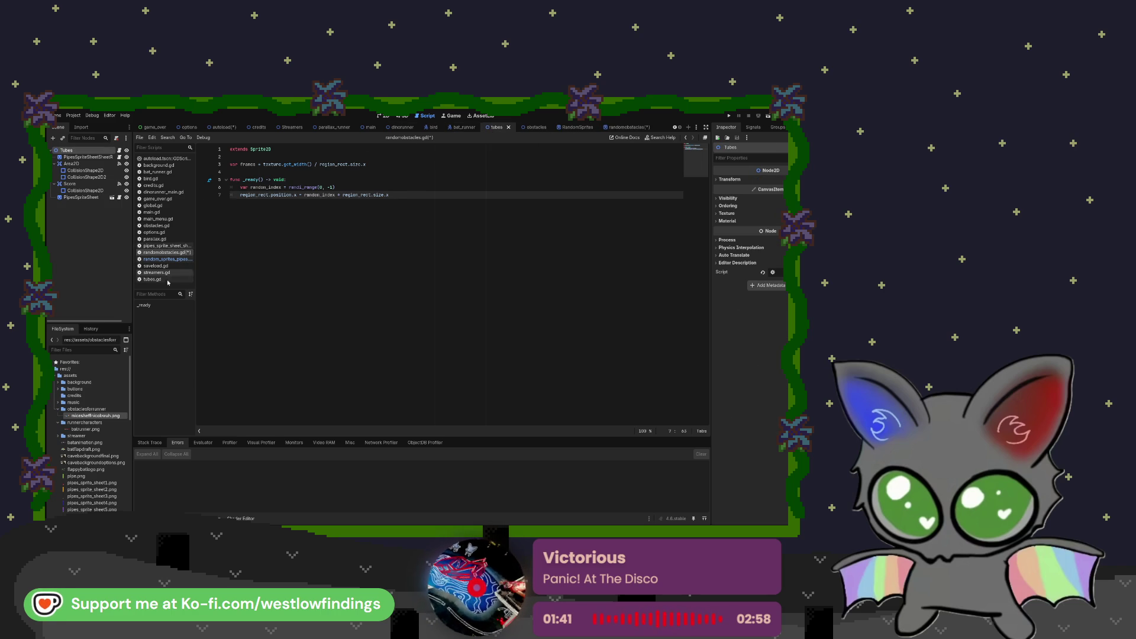
pyautogui.click(84, 158)
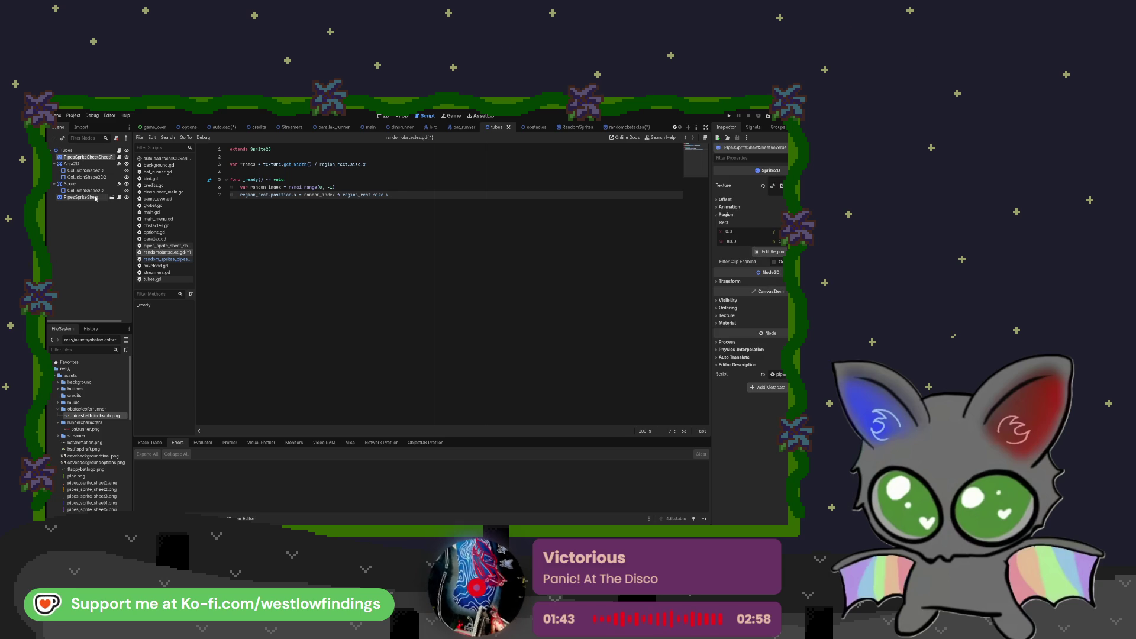
pyautogui.click(120, 198)
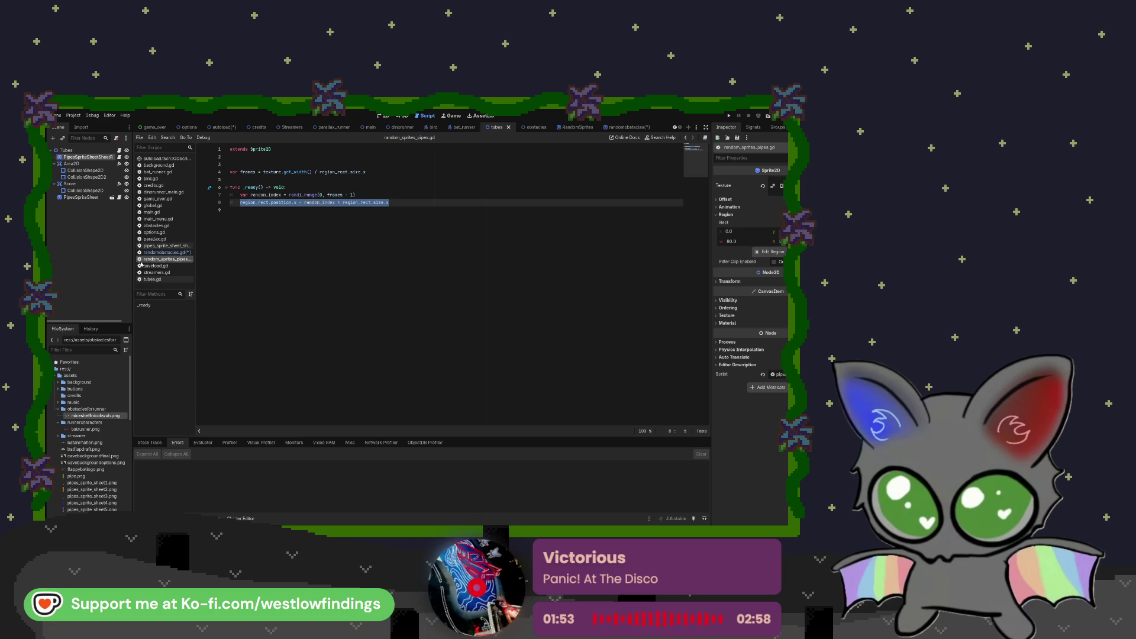
pyautogui.click(163, 246)
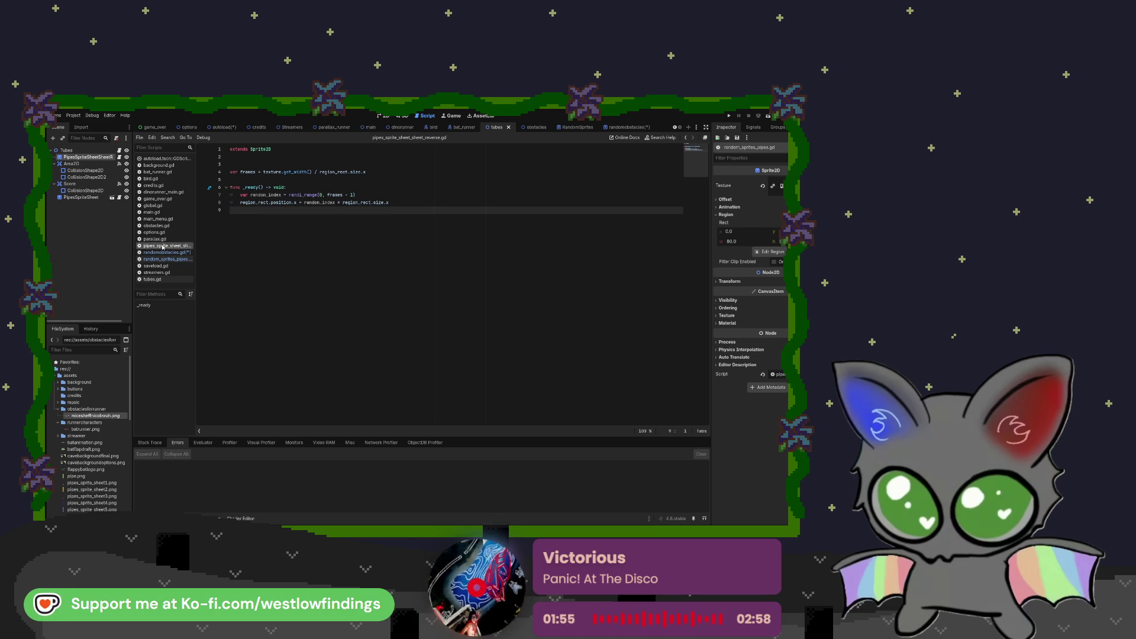
pyautogui.click(162, 260)
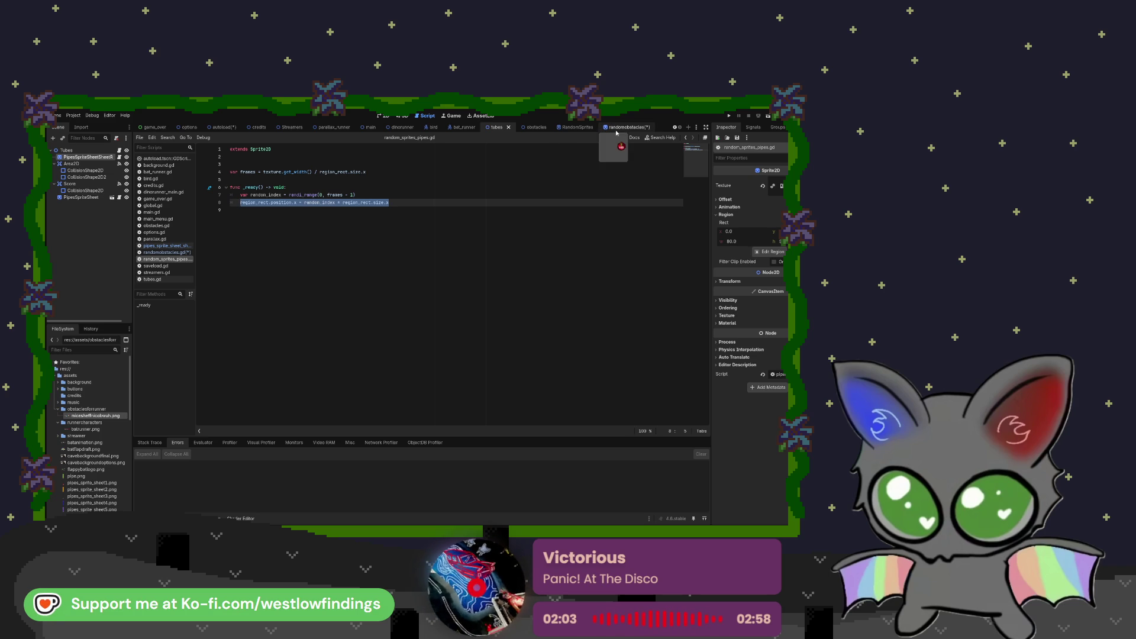
# - Check RandomSprites' attached script, then show the obstacles scene with its 100-point coin in 2D
pyautogui.click(572, 129)
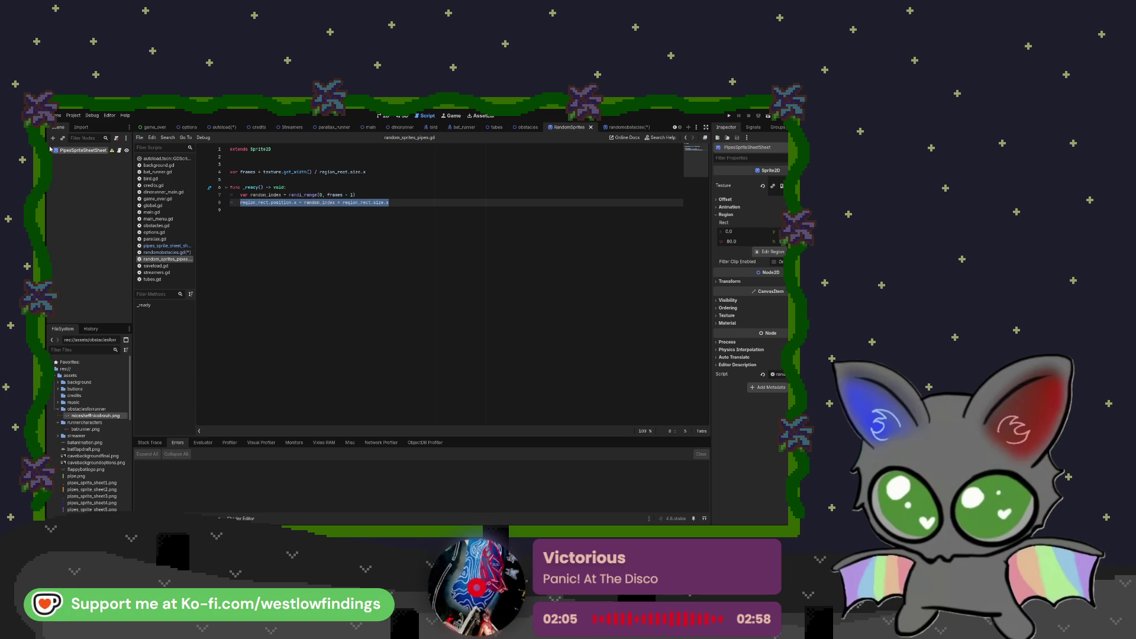
pyautogui.click(118, 150)
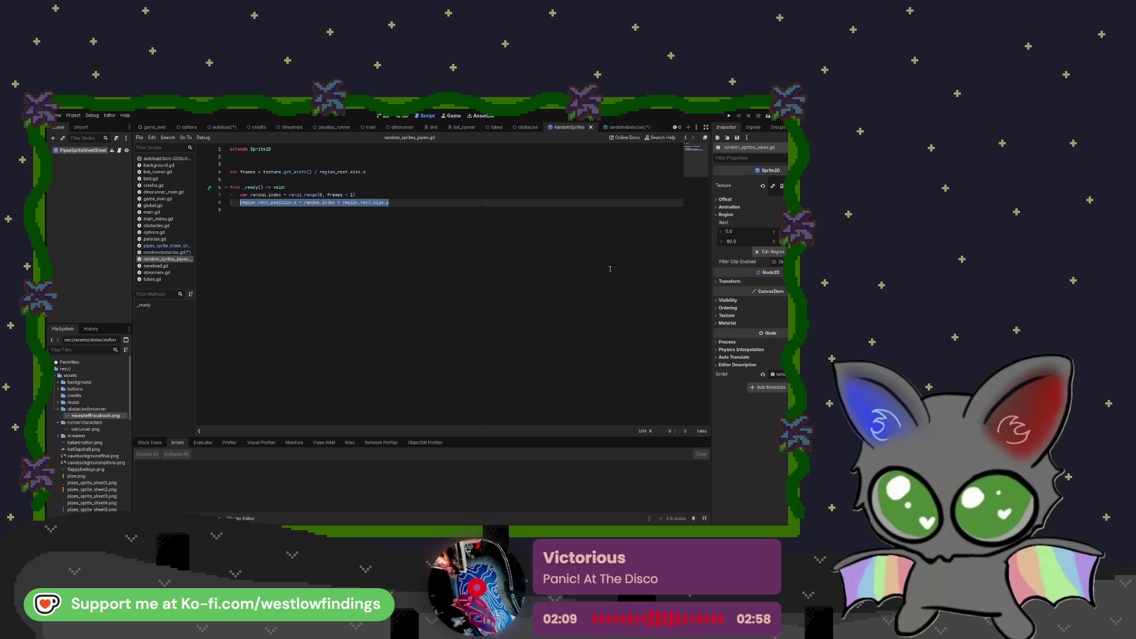
pyautogui.click(518, 129)
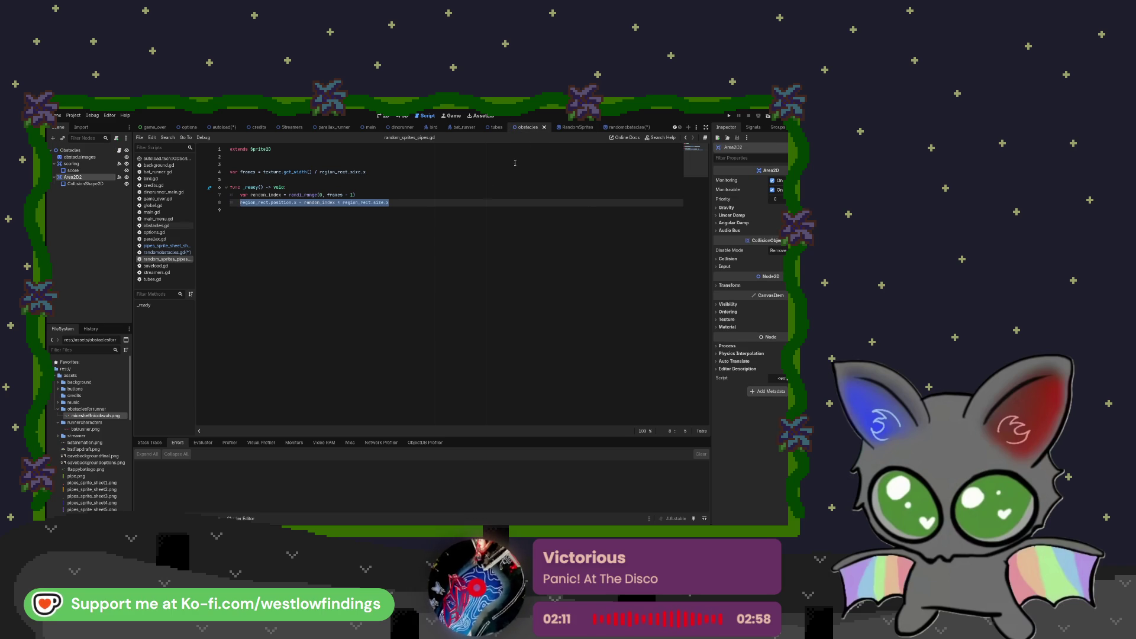
pyautogui.click(380, 116)
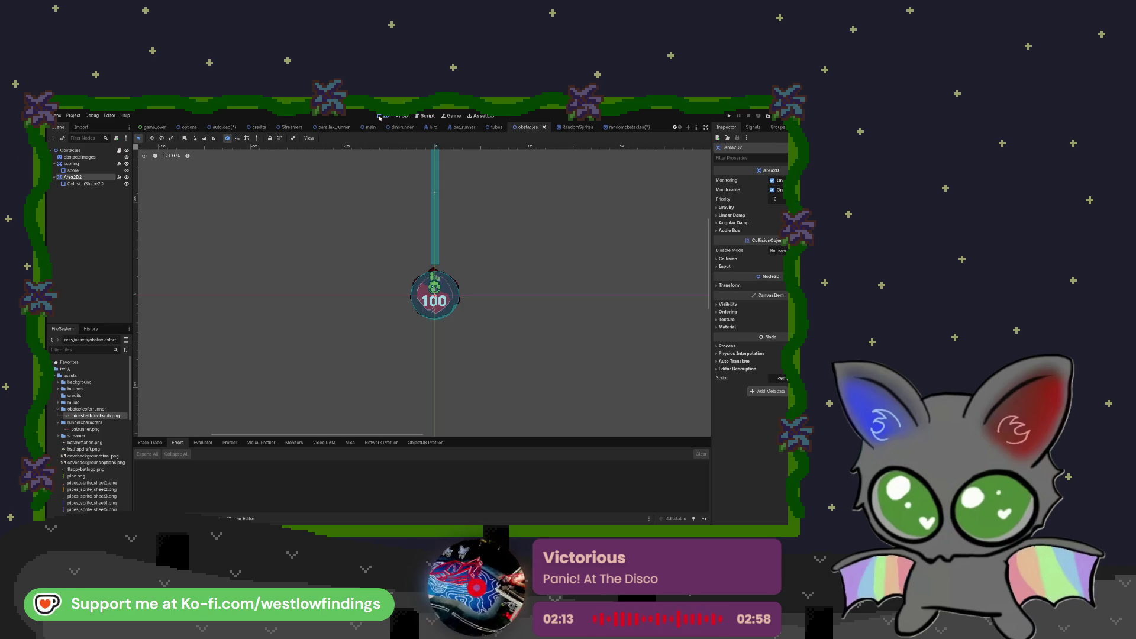
# - Delete the obstacleimages sprite and add a randomobstacles.tscn instance under Obstacles
pyautogui.click(94, 158)
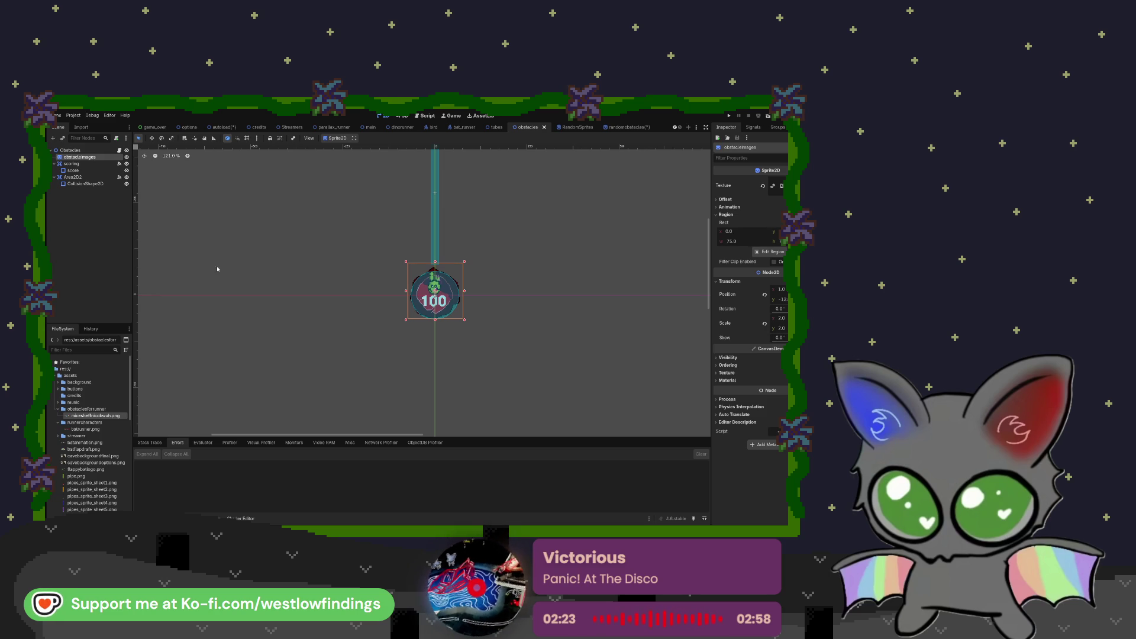
pyautogui.press('Delete')
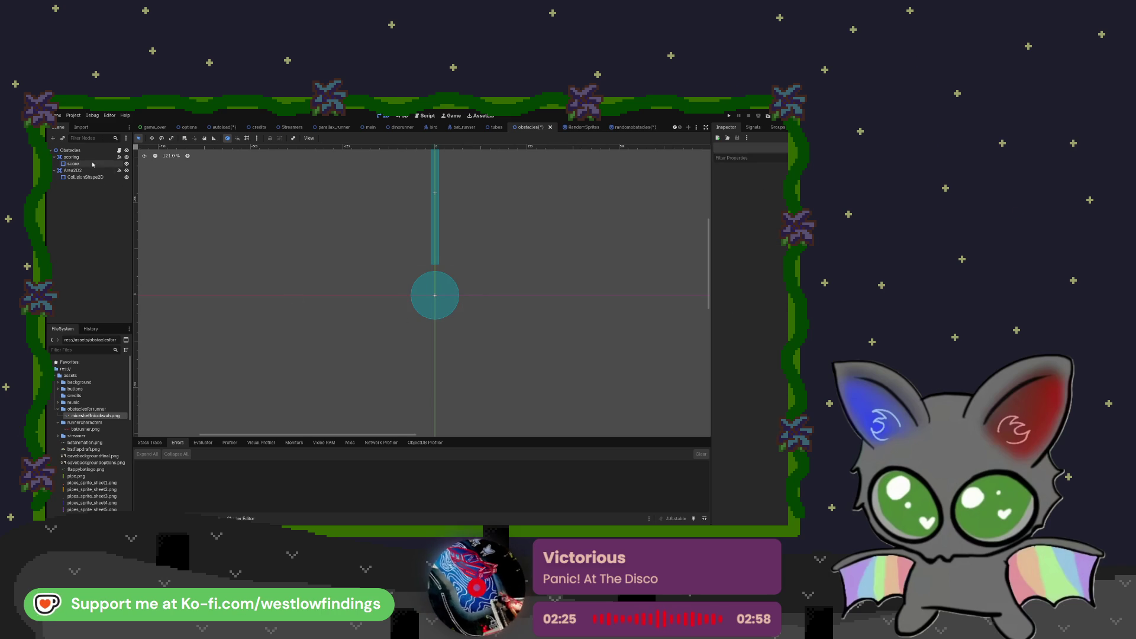
pyautogui.scroll(-10, 102, 454)
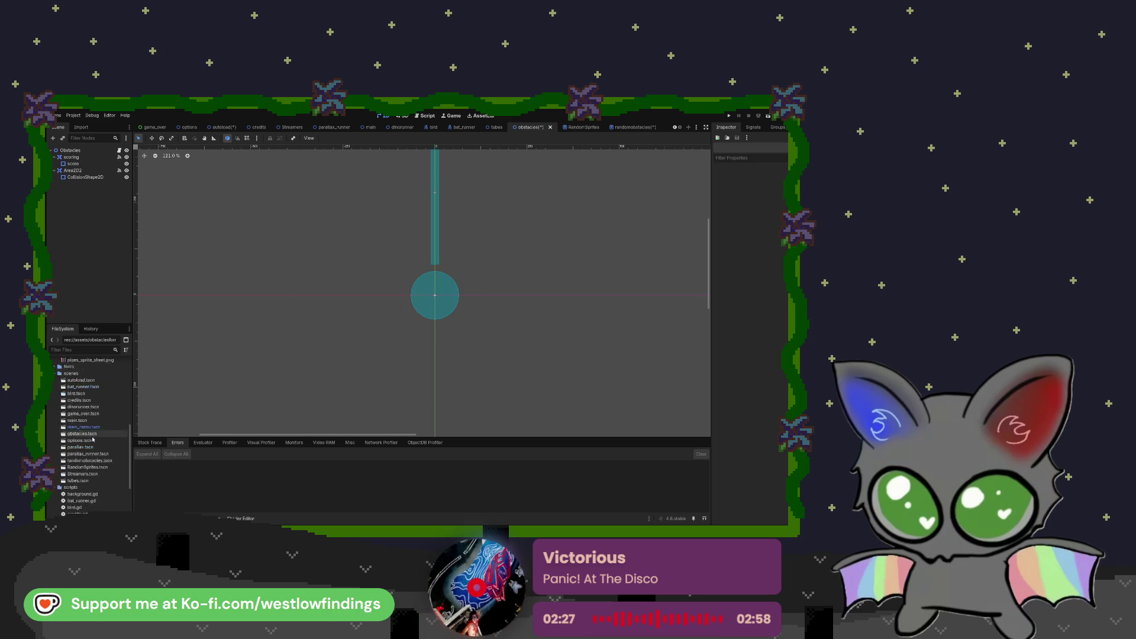
pyautogui.scroll(5, 103, 450)
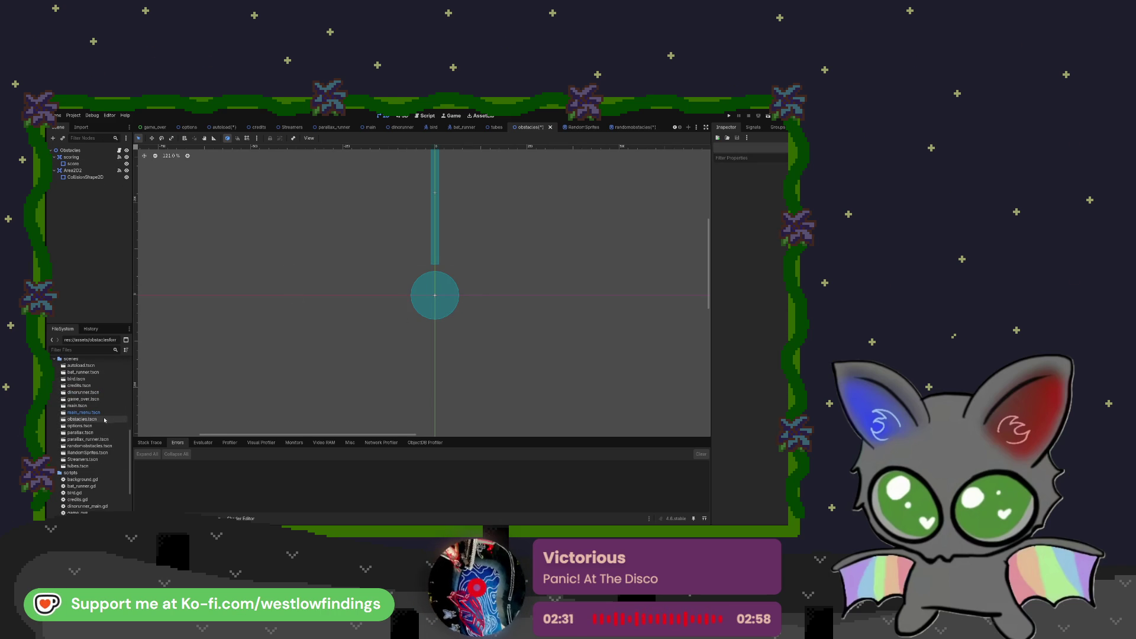
pyautogui.moveTo(109, 446); pyautogui.dragTo(92, 157)
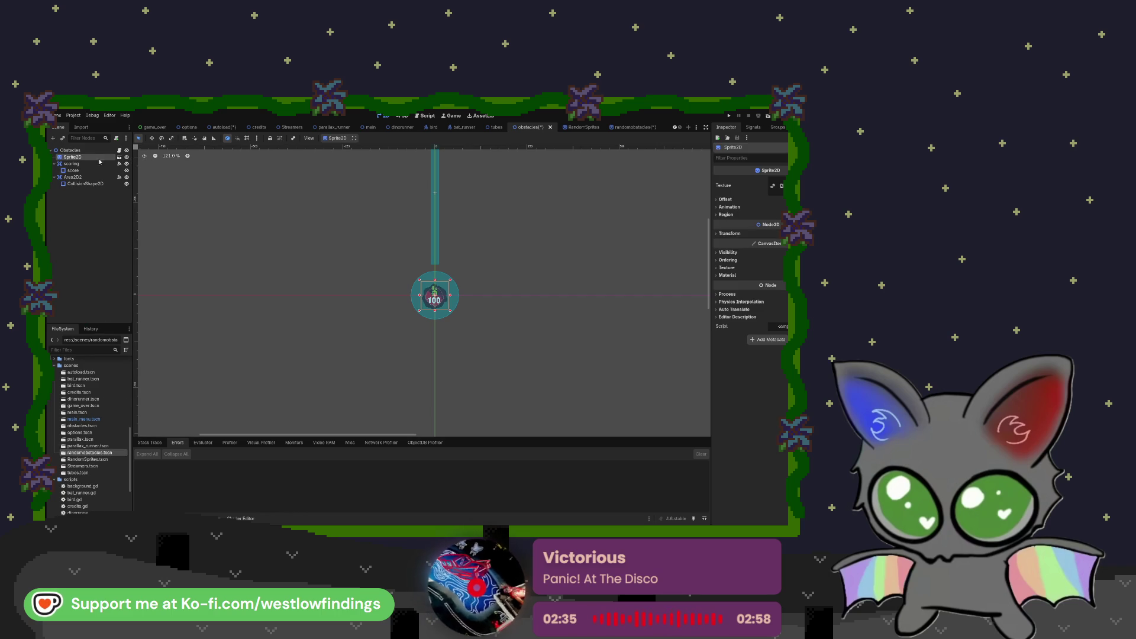
# - Scale the randomobstacles instance up about 1.52× to fill the collision circle
pyautogui.moveTo(450, 312); pyautogui.dragTo(457, 317)
pyautogui.hotkey('ctrl', 'z')
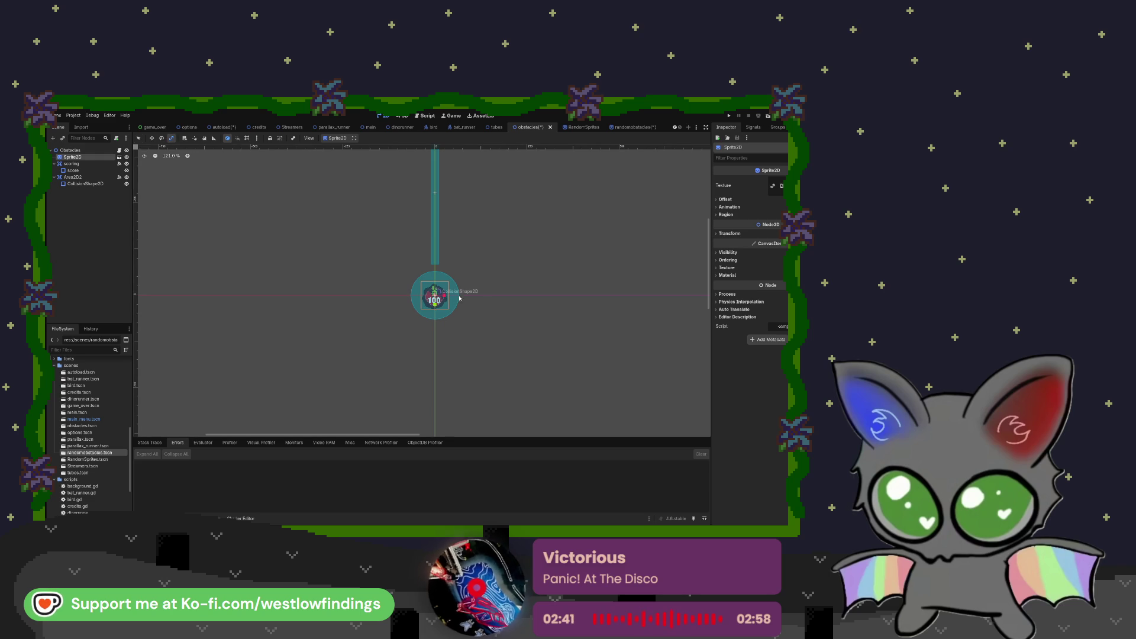
pyautogui.moveTo(436, 299); pyautogui.dragTo(435, 314)
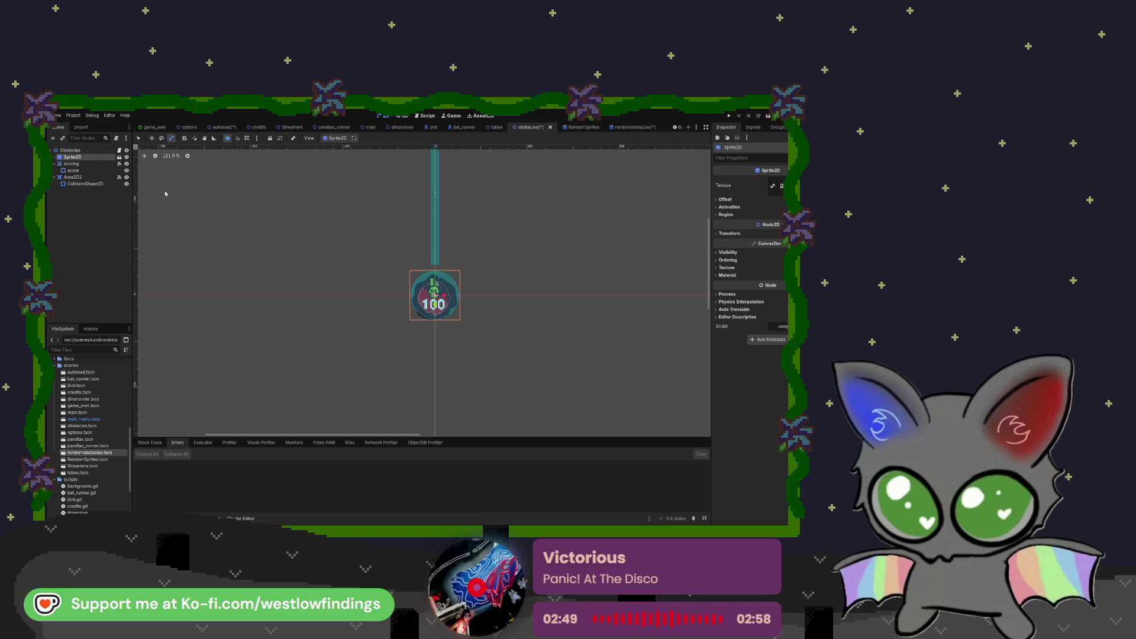
pyautogui.click(139, 138)
pyautogui.click(257, 193)
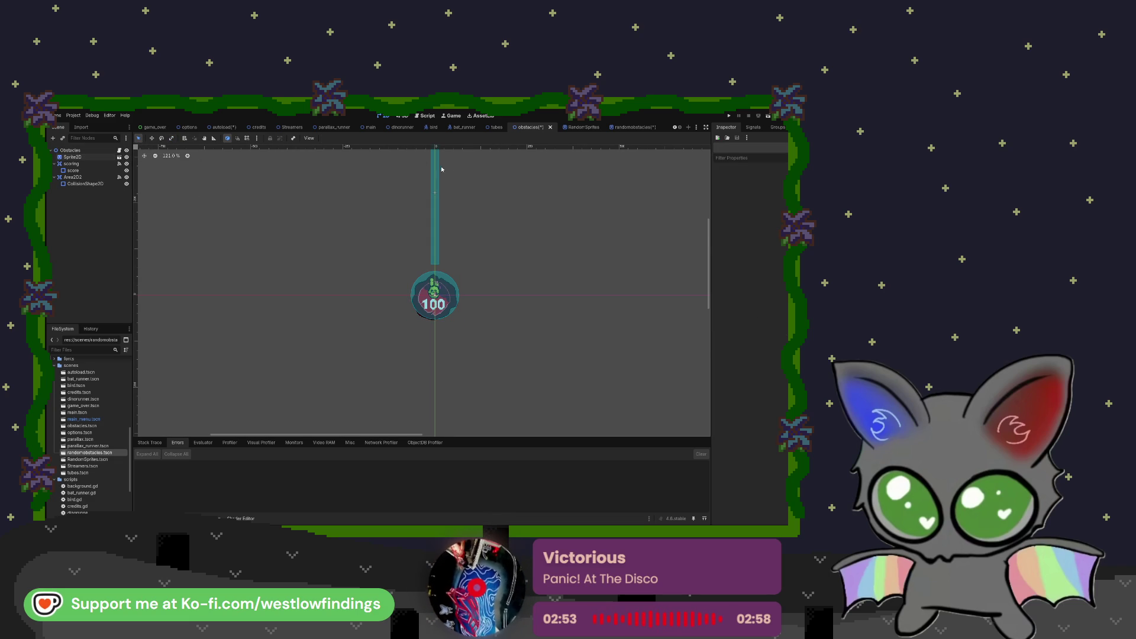
pyautogui.click(496, 126)
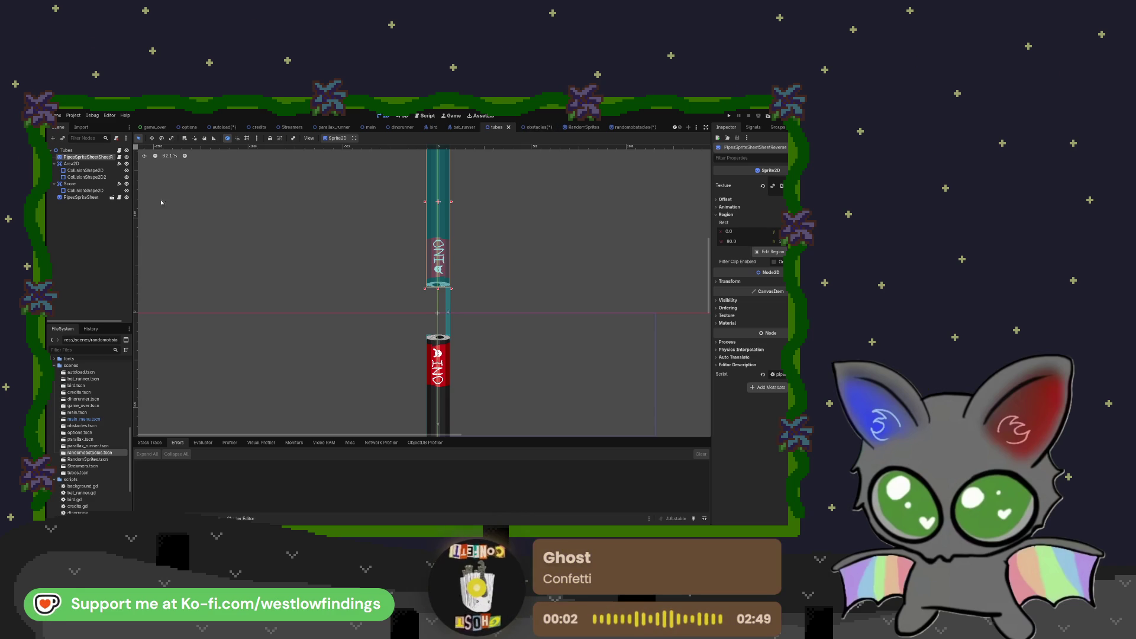
# - Check the PipesSpriteSheet random-frame script, then bring the obstacles scene back into the 2D view
pyautogui.click(119, 198)
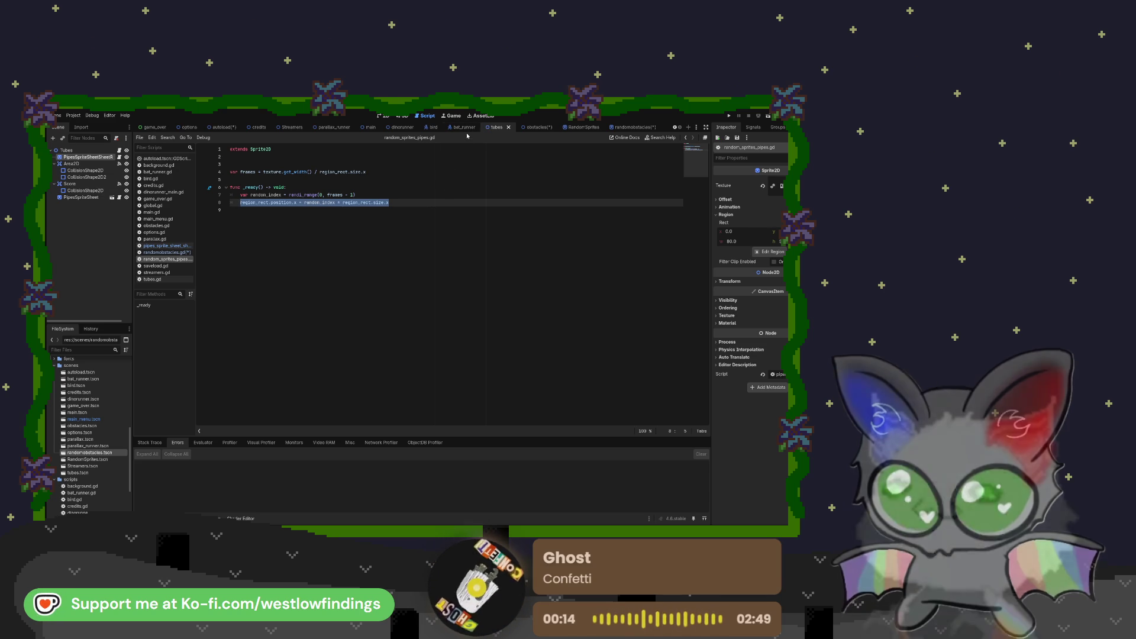
pyautogui.click(534, 127)
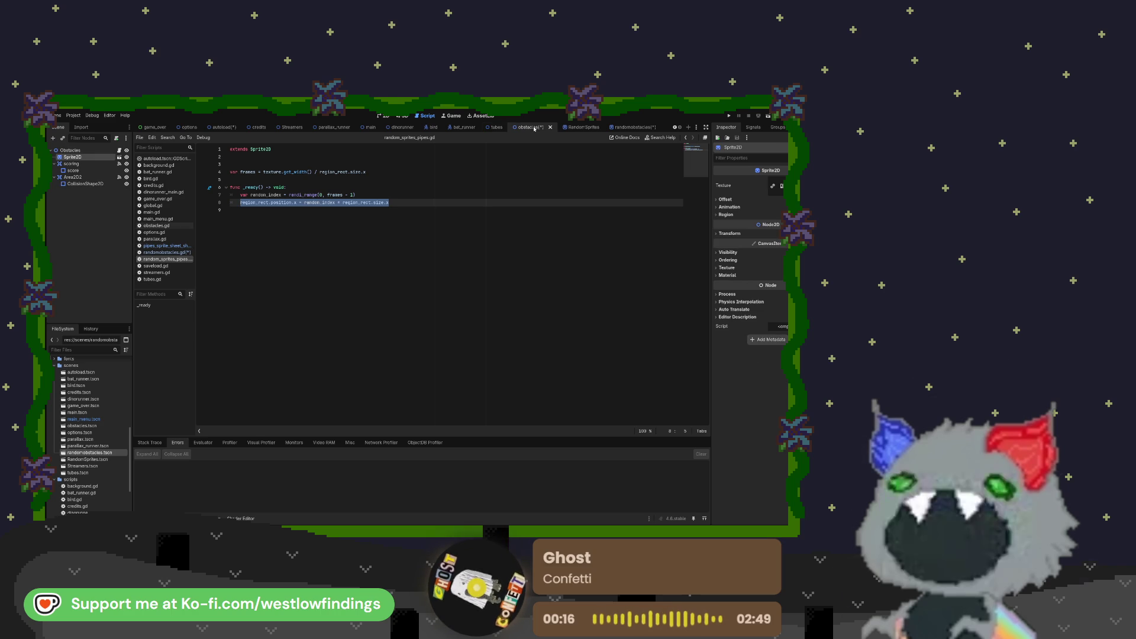
pyautogui.click(580, 127)
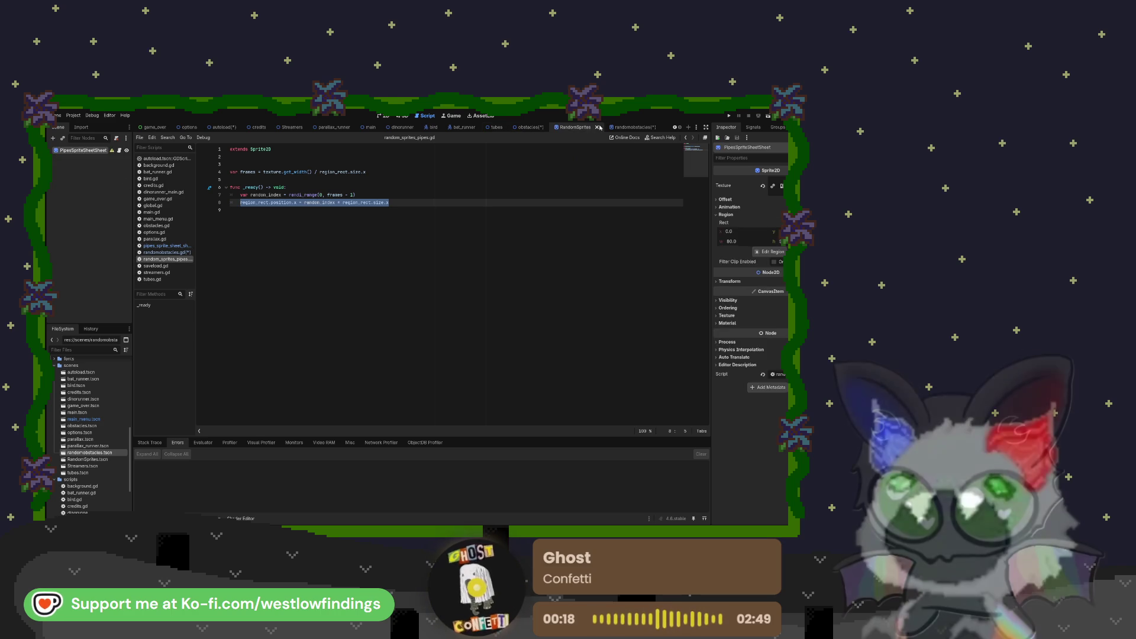
pyautogui.click(628, 127)
pyautogui.click(523, 127)
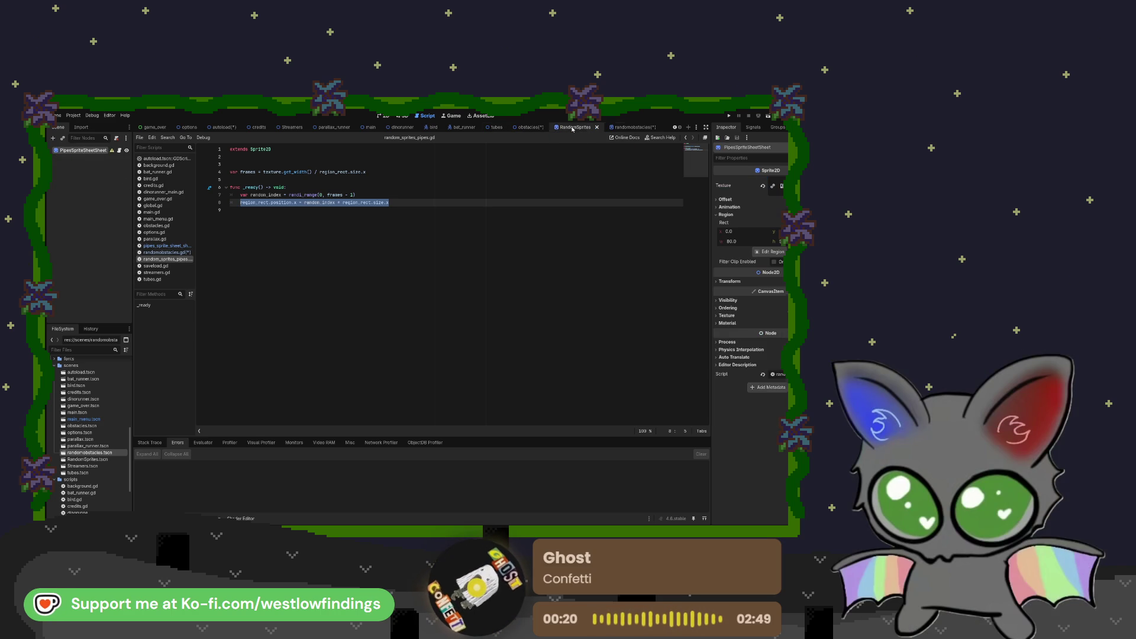
pyautogui.click(382, 117)
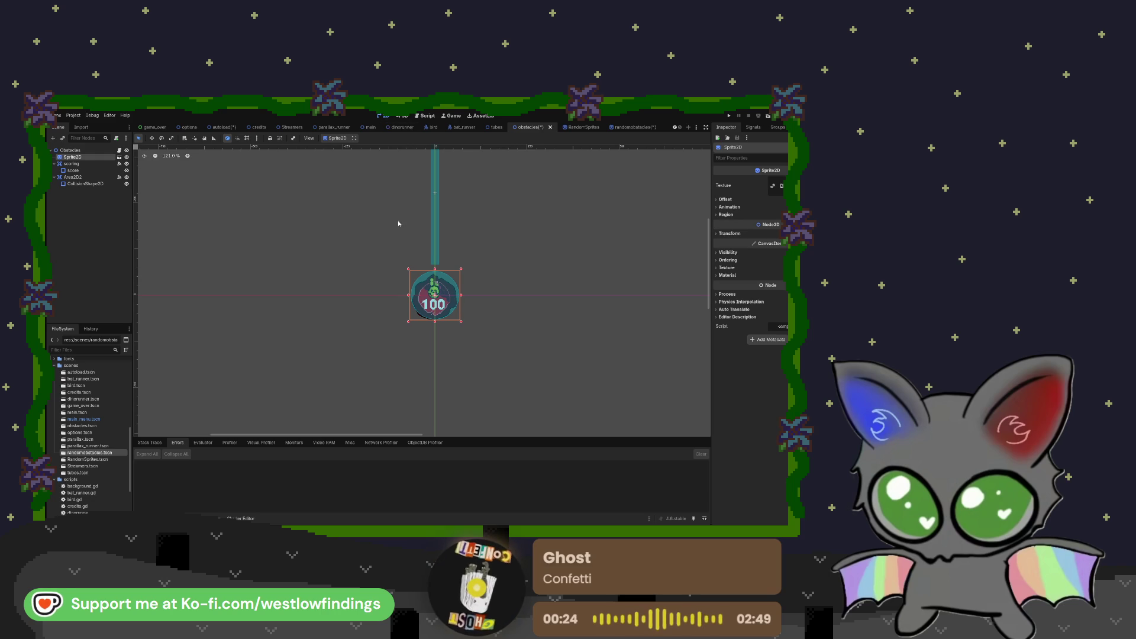
# - Save the obstacles scene, then run the dinorunner scene to try the new obstacles
pyautogui.click(768, 117)
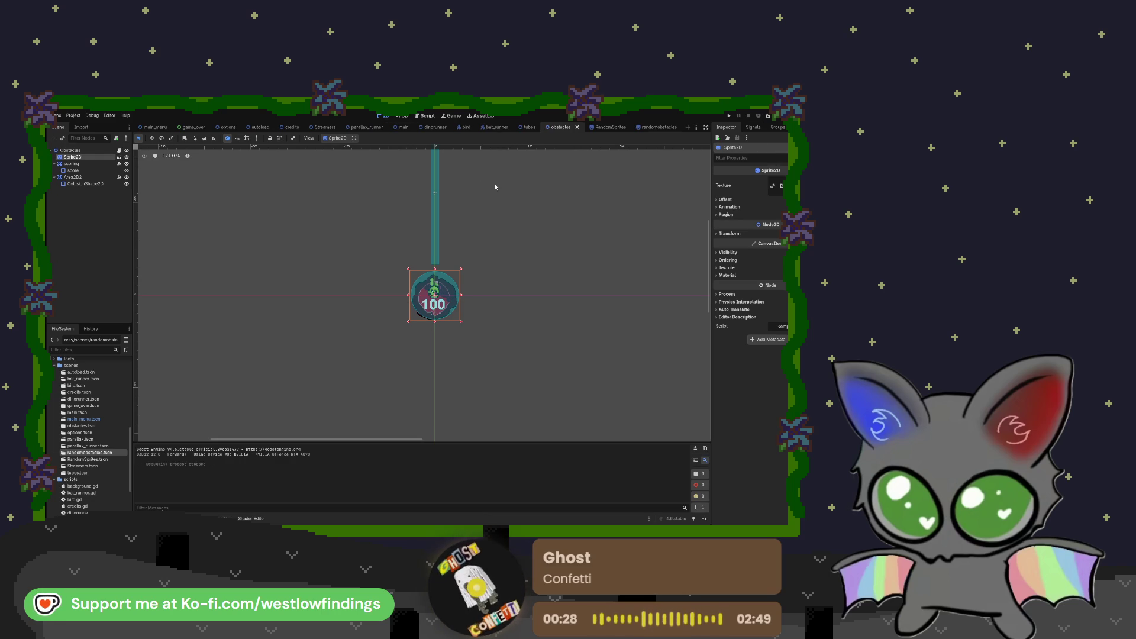
pyautogui.click(435, 127)
pyautogui.click(768, 117)
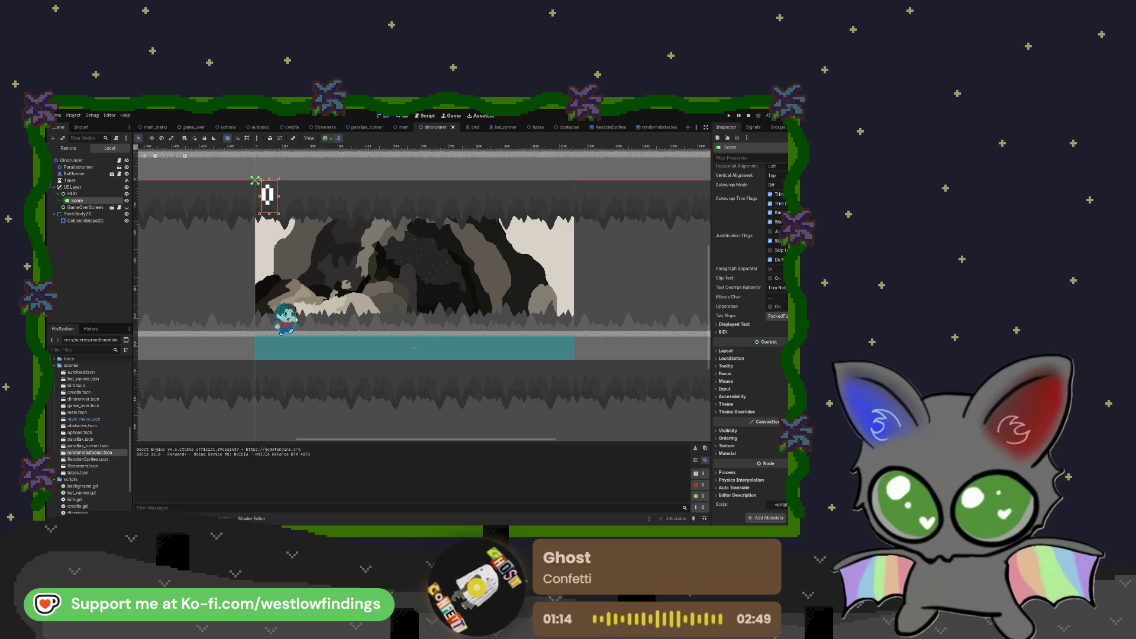
# - Stop the running game with F8 and go back to the obstacles scene
pyautogui.press('F8')
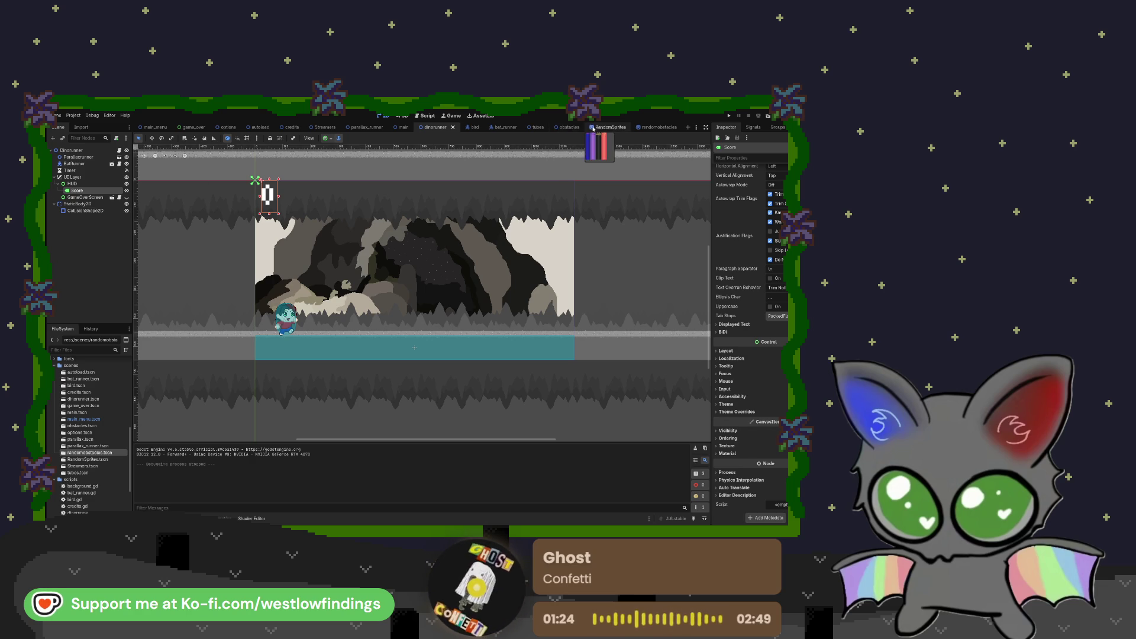
pyautogui.click(565, 127)
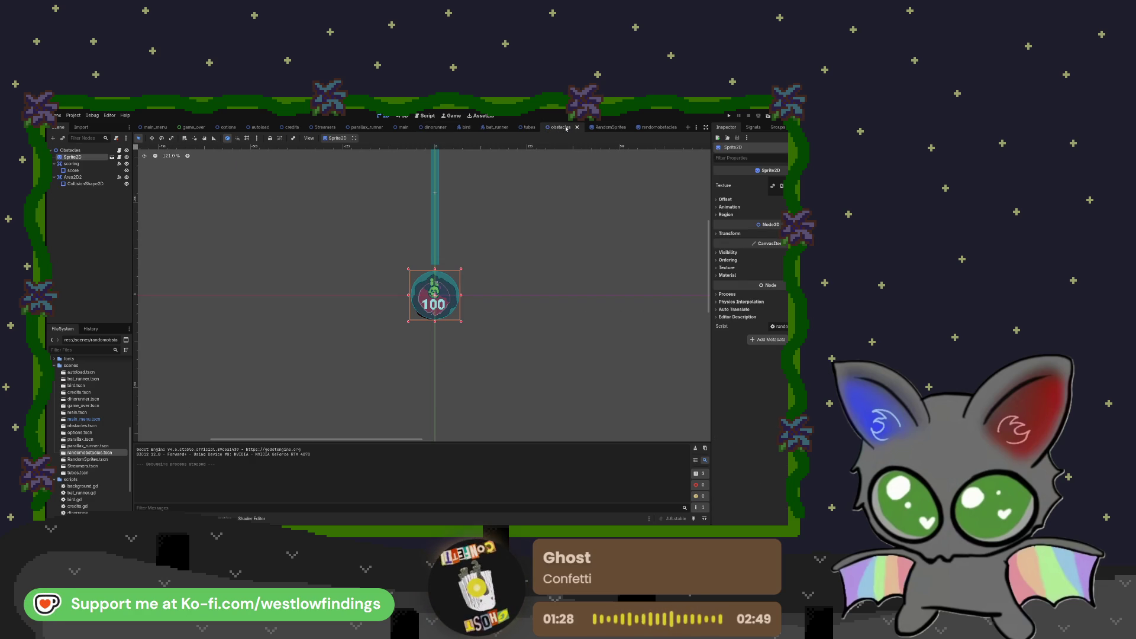
# - Open randomobstacles.gd in the Script editor with Ctrl+F3
pyautogui.hotkey('ctrl', 'F3')
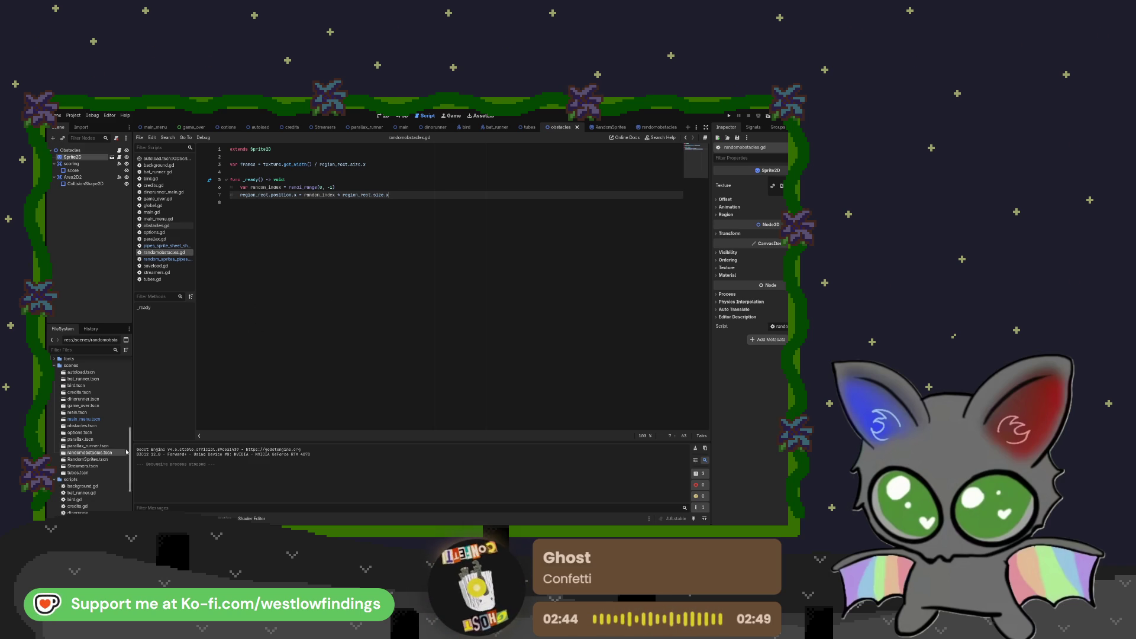
# - Delete the unused randomobstacles.gd script from the FileSystem dock
pyautogui.scroll(-5, 106, 447)
pyautogui.click(105, 485)
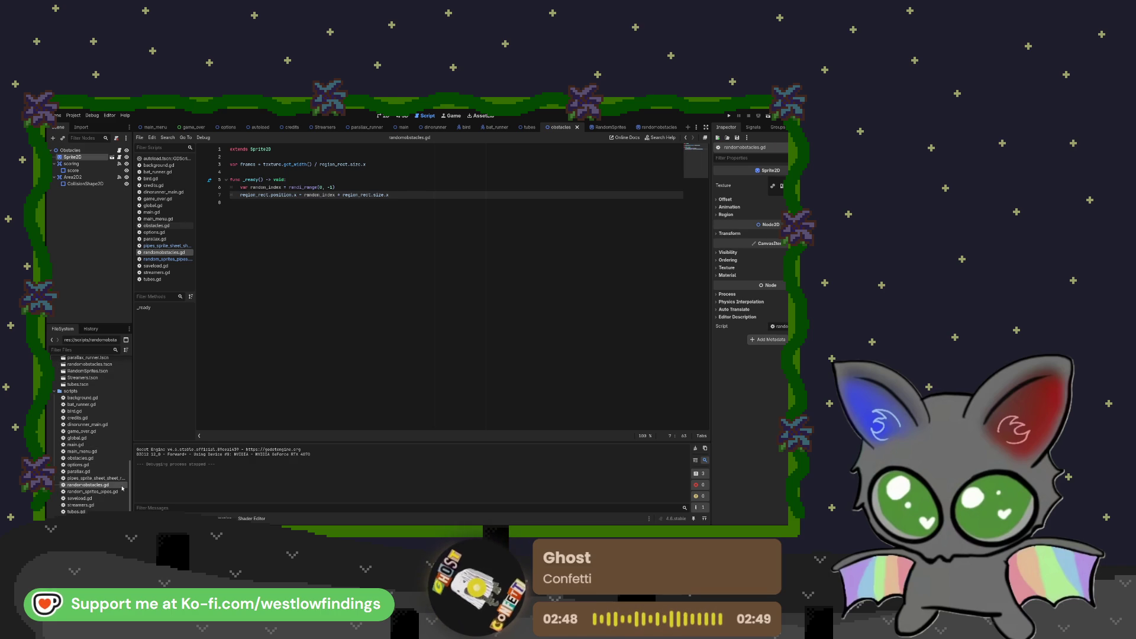
pyautogui.press('Delete')
pyautogui.press('Return')
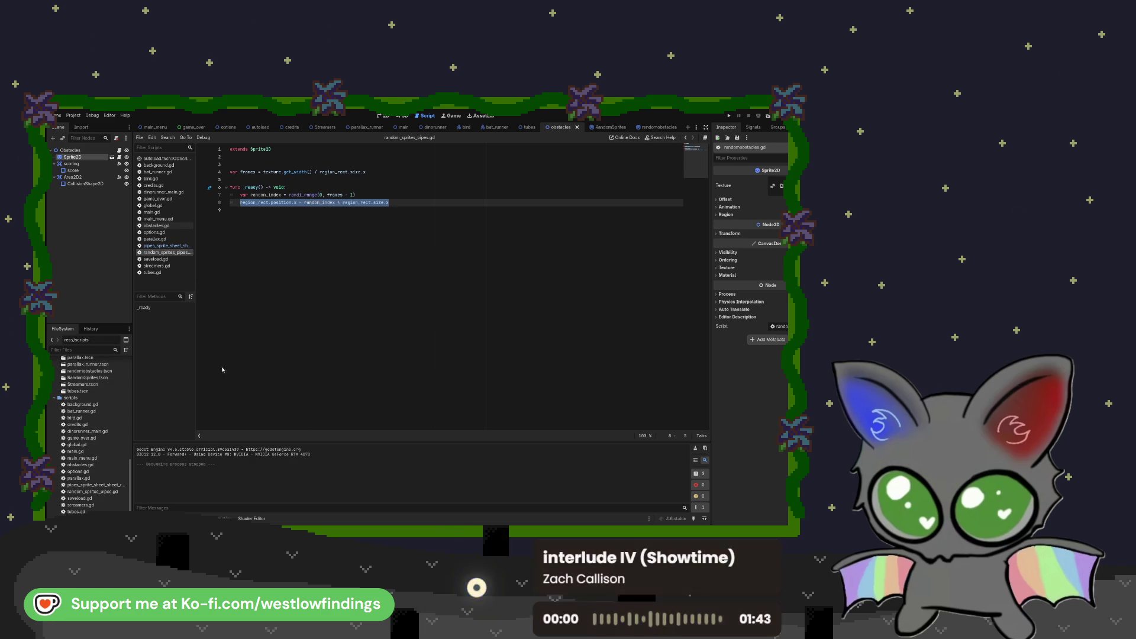
# - Check the RandomSprites scene and its randomobstacles.tscn file, then return to the obstacles scene
pyautogui.click(610, 126)
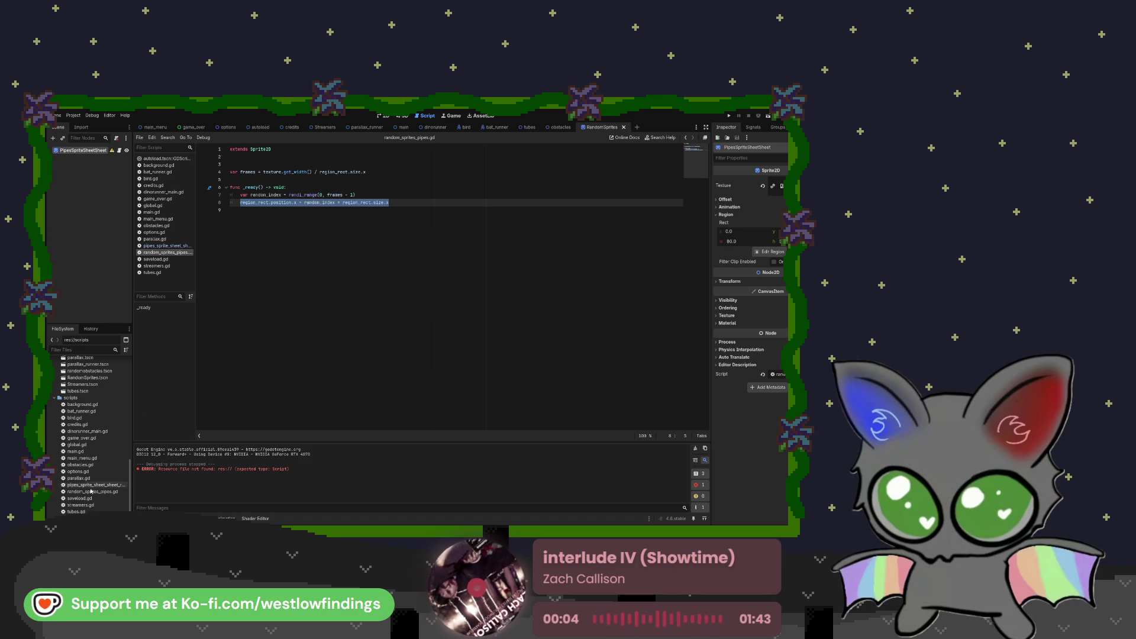
pyautogui.scroll(5, 93, 458)
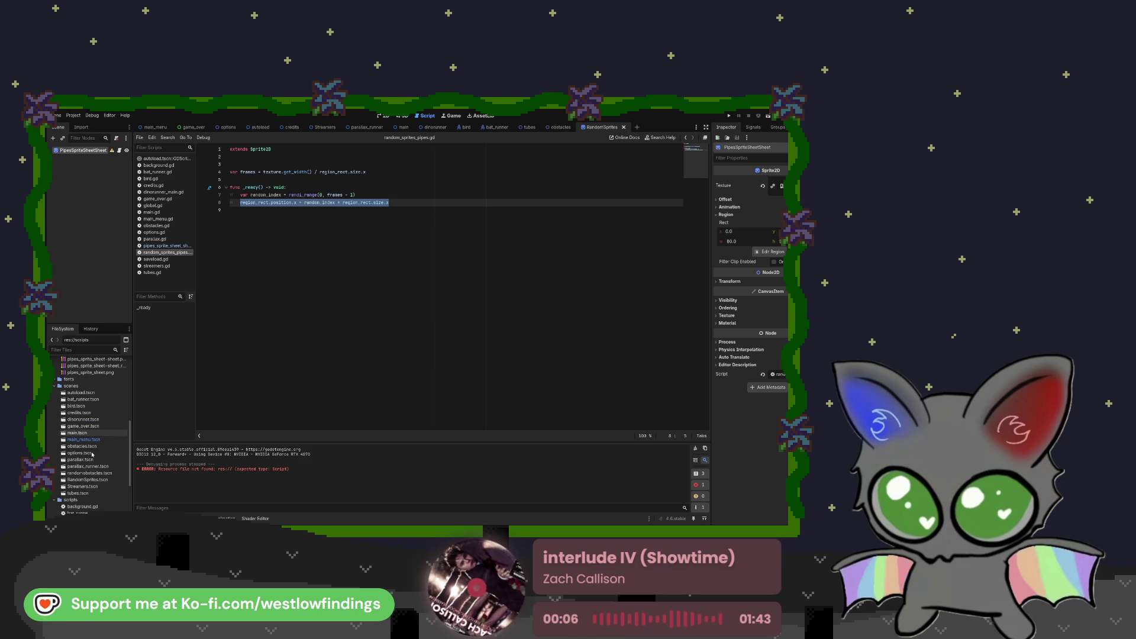
pyautogui.click(89, 473)
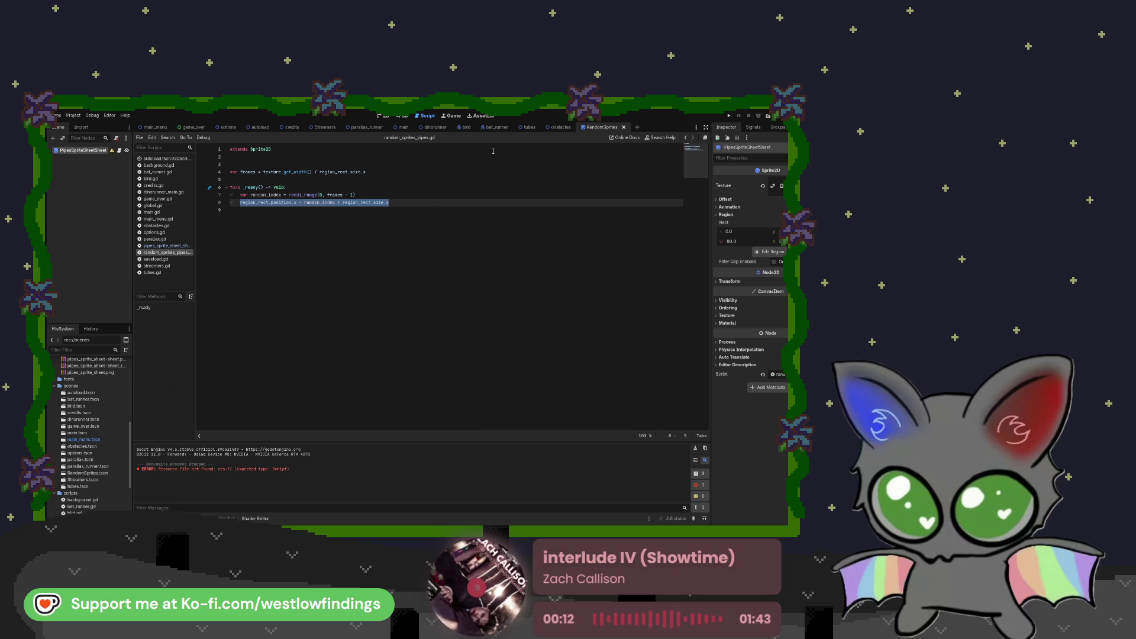
pyautogui.click(556, 126)
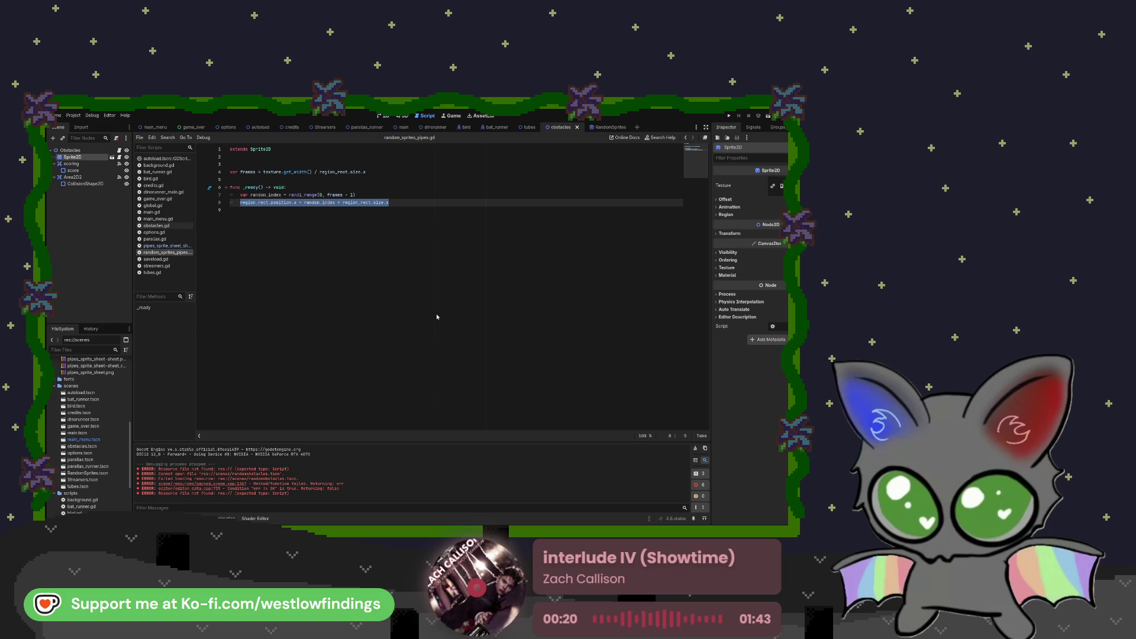
# - Restore the Sprite2D under Area2D with the sprite sheet texture and a 75-wide region
pyautogui.press('Delete')
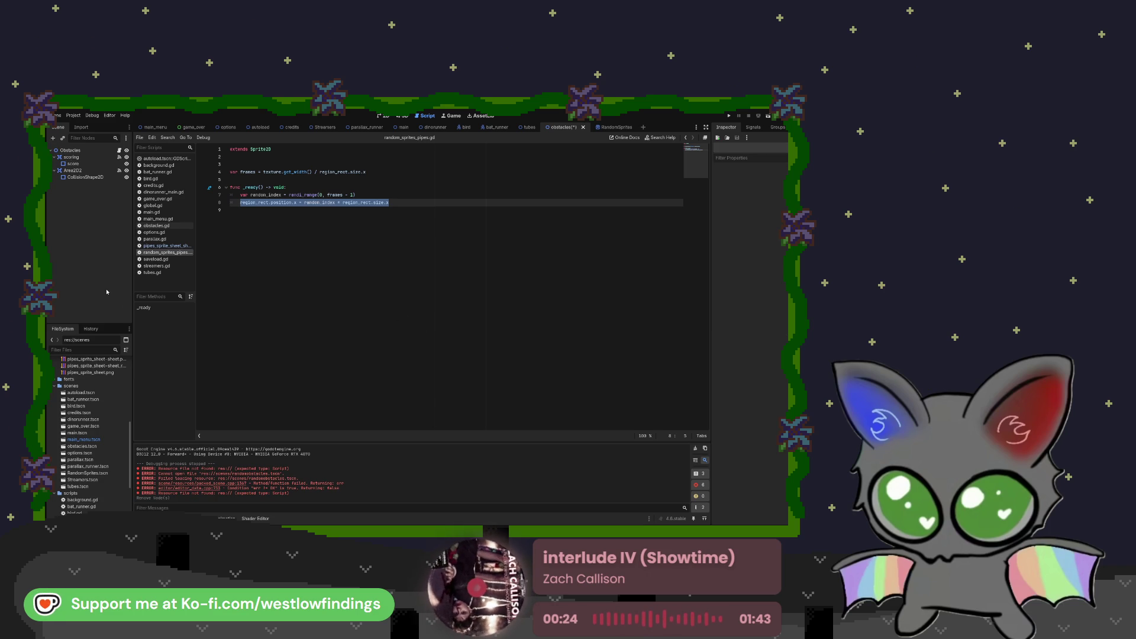
pyautogui.hotkey('ctrl', 'z')
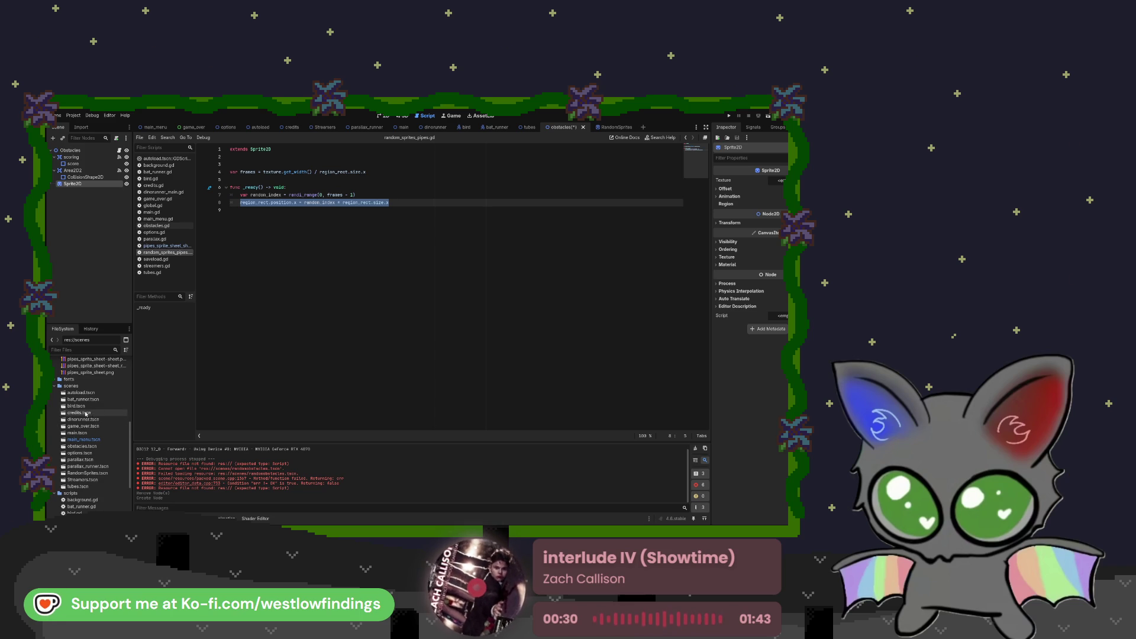
pyautogui.scroll(5, 93, 426)
pyautogui.moveTo(94, 408)
pyautogui.mouseDown()
pyautogui.moveTo(554, 395)
pyautogui.moveTo(777, 178)
pyautogui.mouseUp()
pyautogui.click(727, 214)
pyautogui.click(740, 241)
pyautogui.write('75')
pyautogui.press('Tab')
pyautogui.click(734, 249)
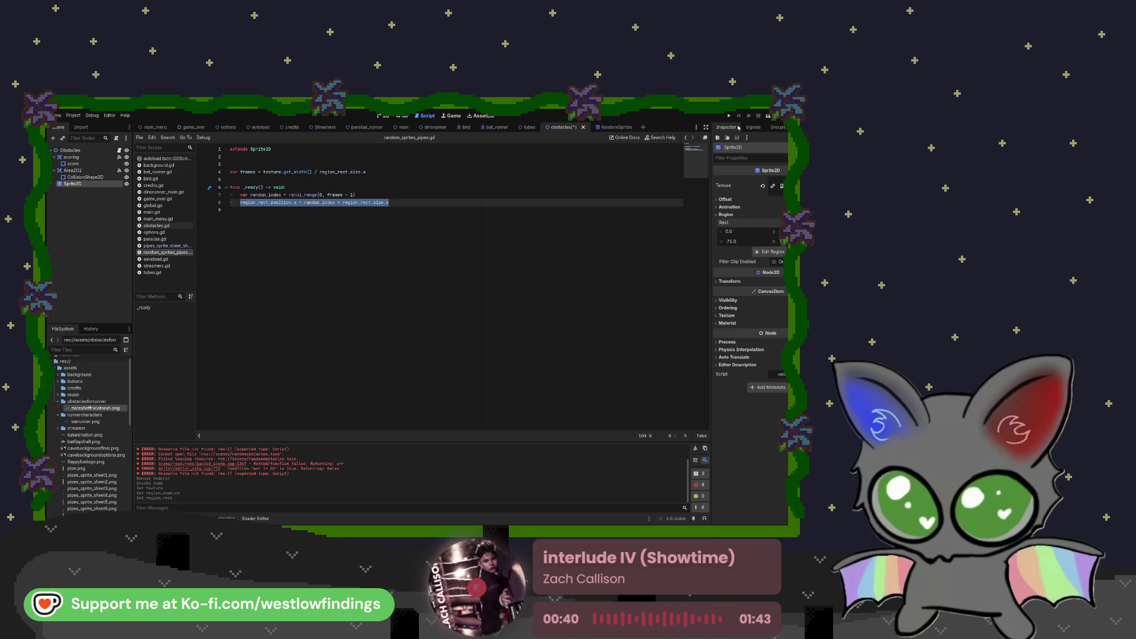
pyautogui.click(385, 116)
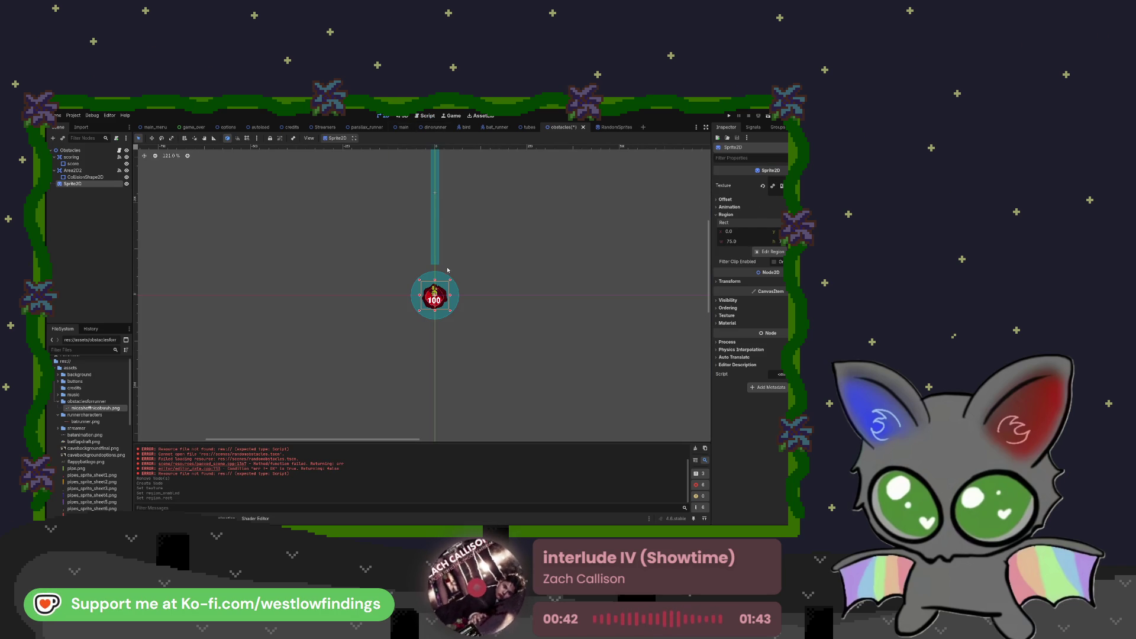
# - Scale the 100-point sprite about 1.84x, move Sprite2D under Obstacles, then open dinorunner
pyautogui.click(172, 138)
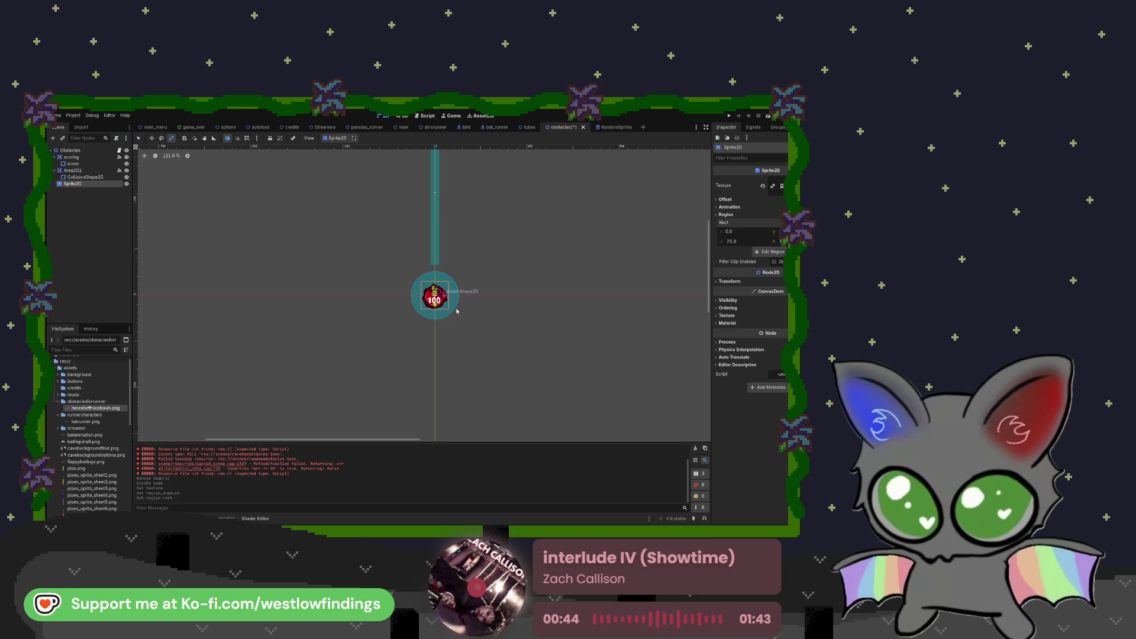
pyautogui.moveTo(459, 308)
pyautogui.mouseDown()
pyautogui.moveTo(435, 314)
pyautogui.moveTo(441, 306)
pyautogui.mouseUp()
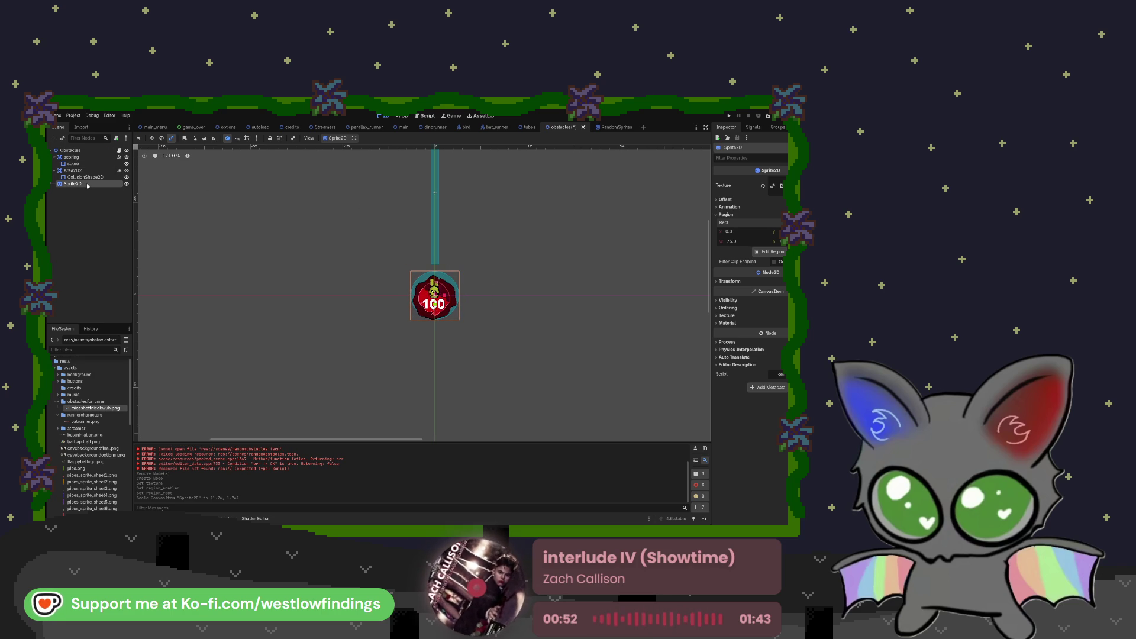
pyautogui.moveTo(87, 185); pyautogui.dragTo(95, 152)
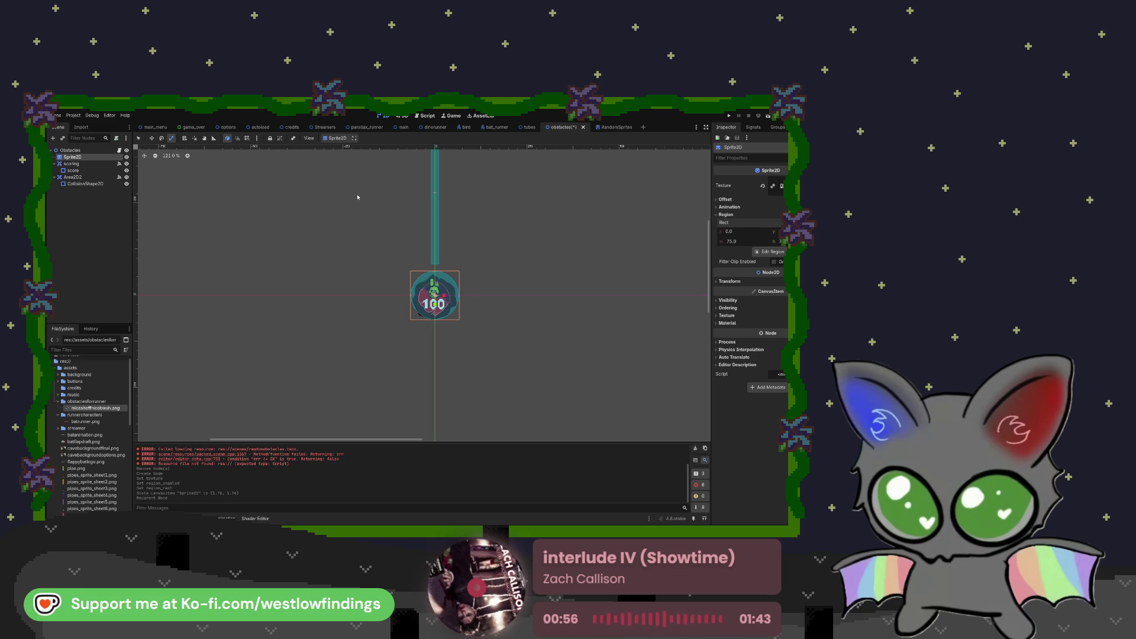
pyautogui.click(435, 129)
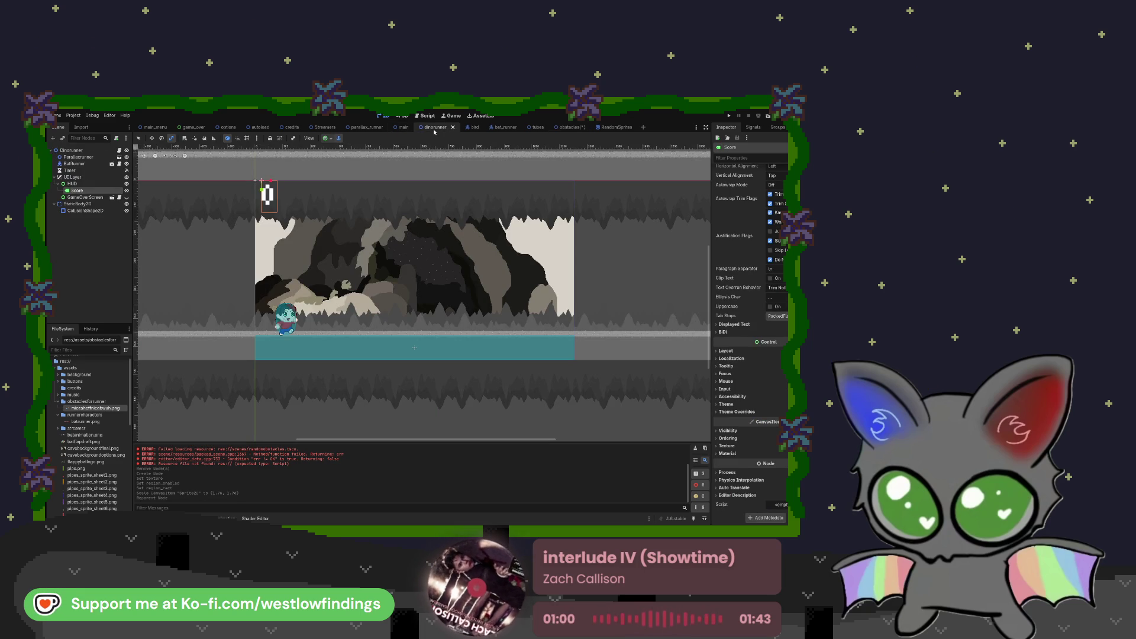
pyautogui.click(768, 116)
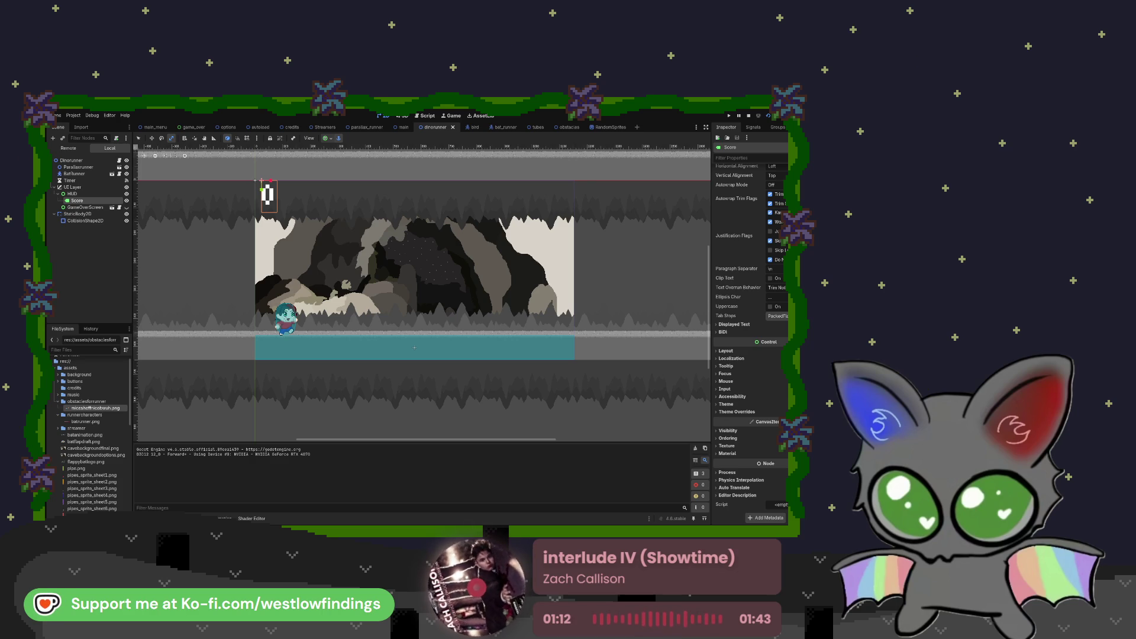
pyautogui.press('F8')
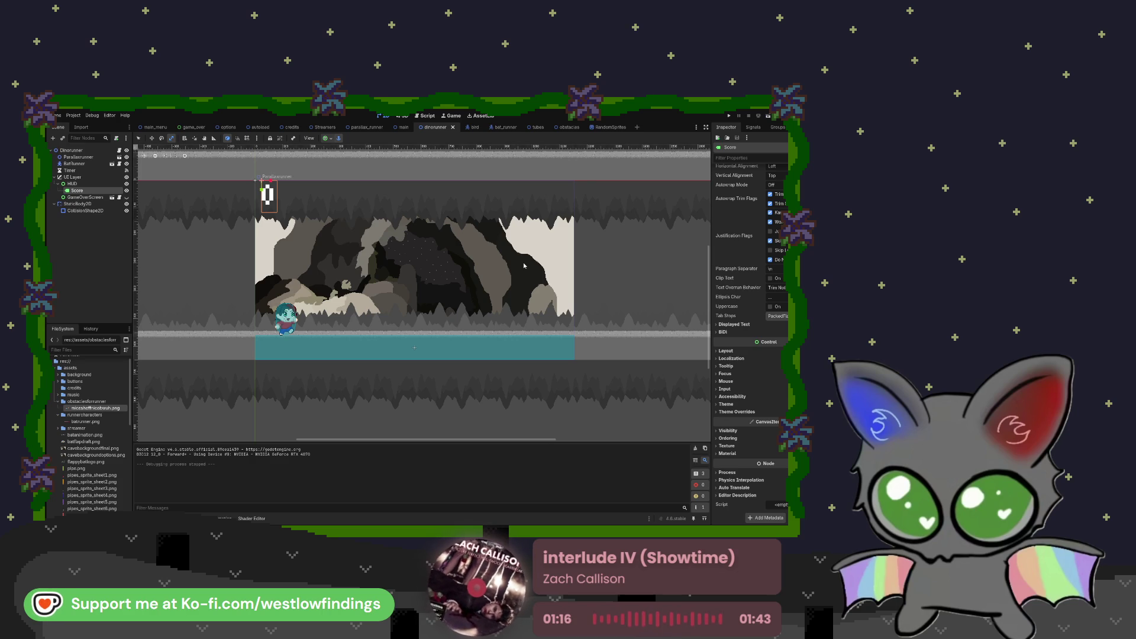
pyautogui.click(175, 518)
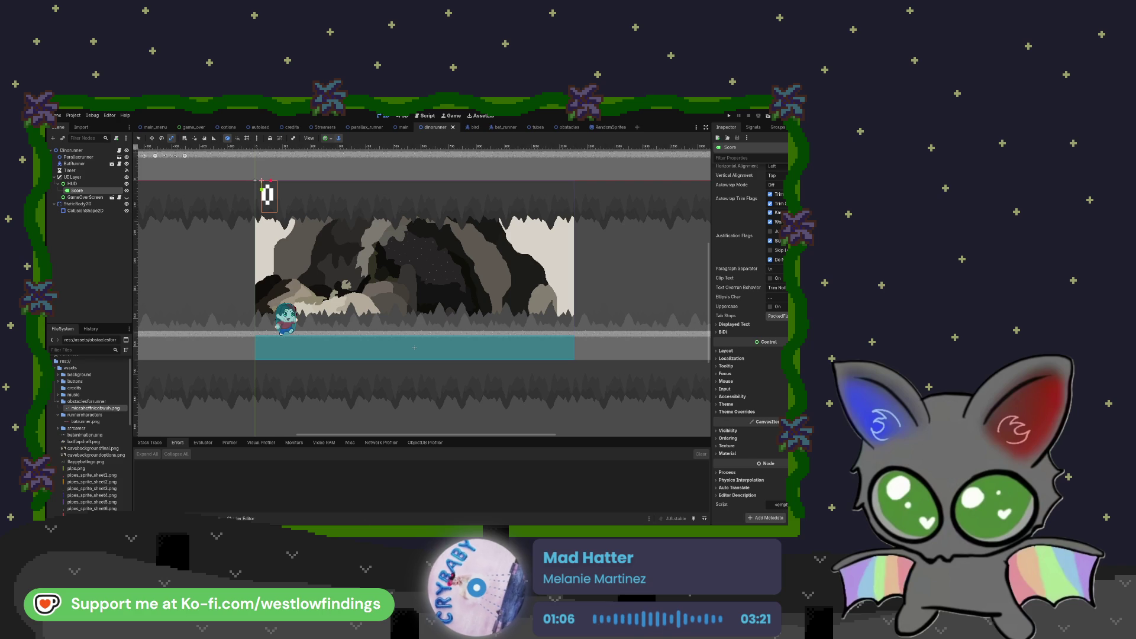
pyautogui.scroll(-2, 306, 294)
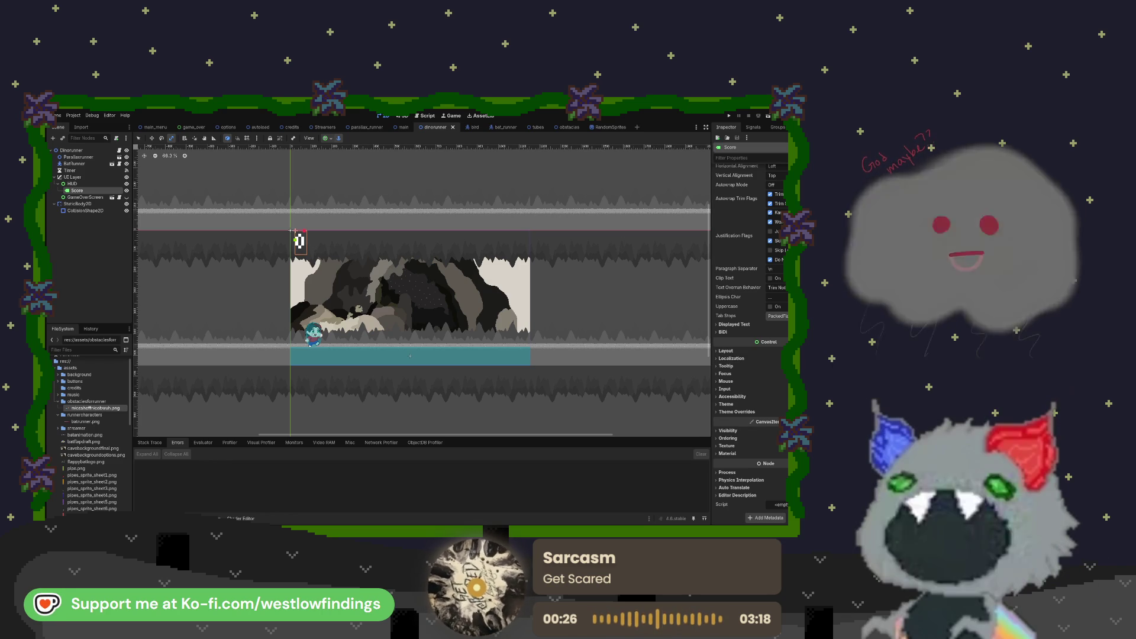
# - Run the project with F5 to test the game
pyautogui.press('F5')
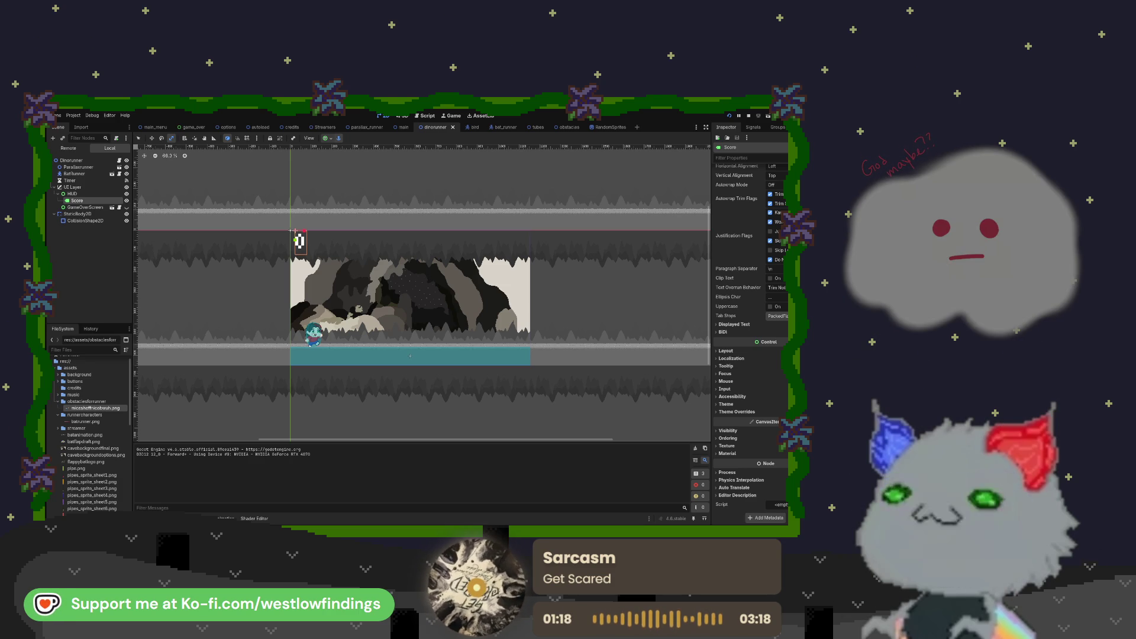
# - Stop the running game with F8 and return to the editor
pyautogui.press('F8')
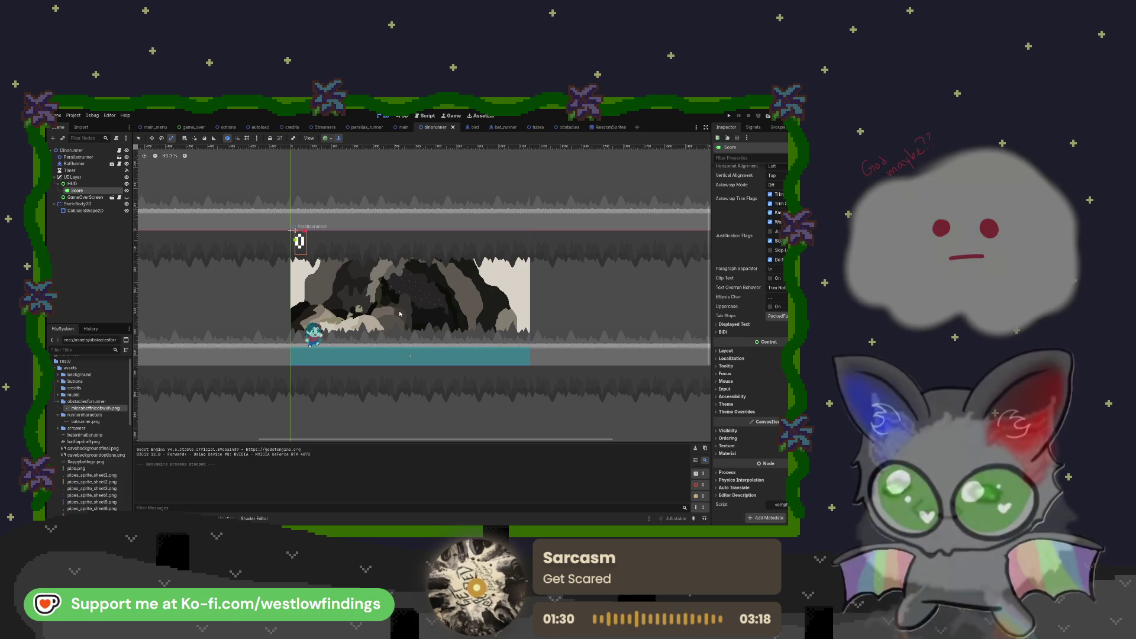
pyautogui.scroll(4, 400, 314)
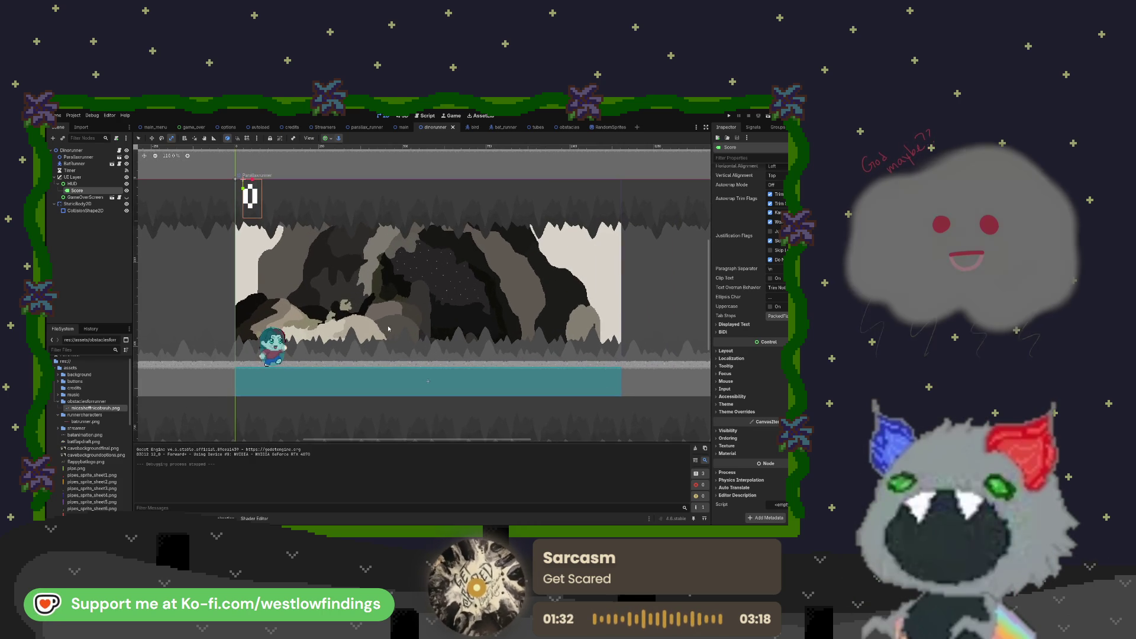
pyautogui.moveTo(393, 336)
pyautogui.mouseDown()
pyautogui.moveTo(356, 332)
pyautogui.moveTo(372, 328)
pyautogui.moveTo(376, 340)
pyautogui.mouseUp()
pyautogui.press('F5')
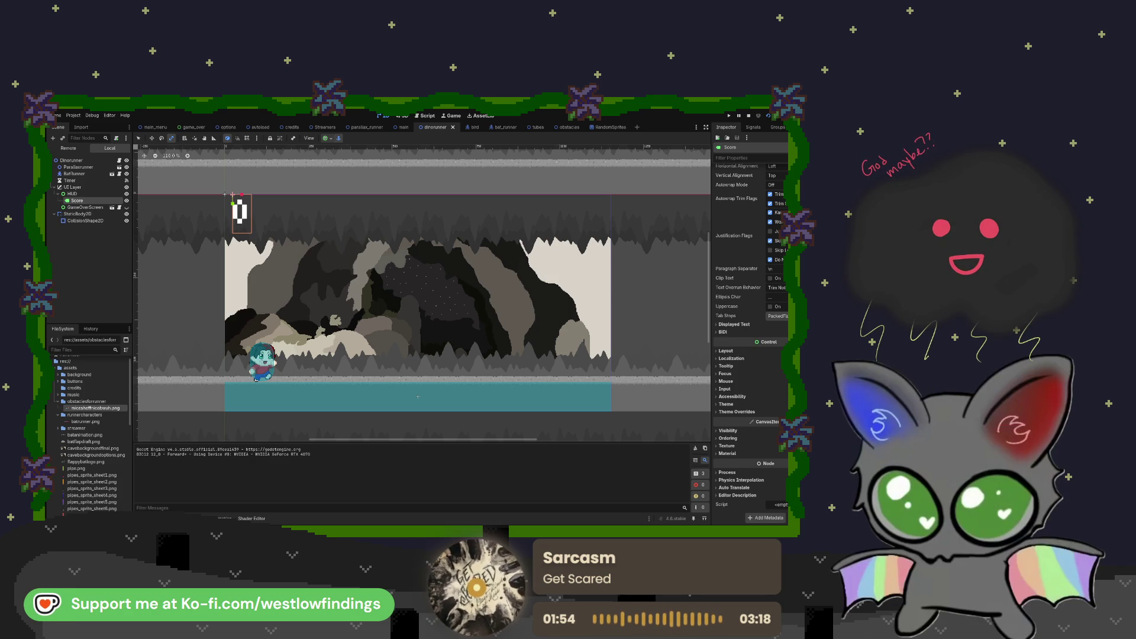
pyautogui.press('F8')
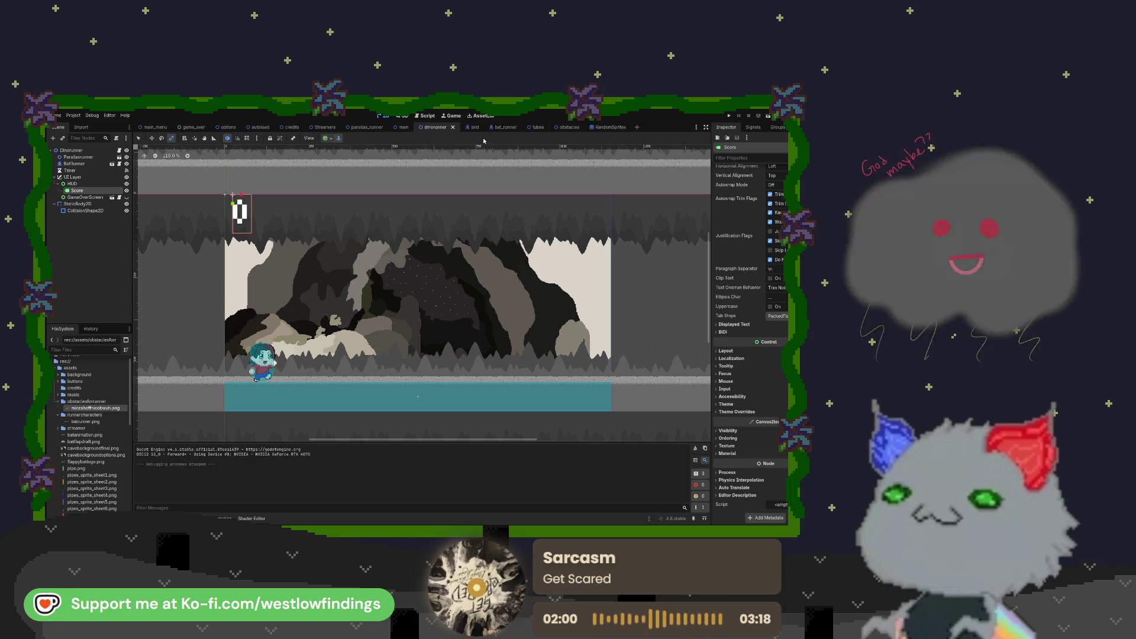
# - Switch back and forth between the tubes and obstacles scenes, then open obstacles.gd
pyautogui.click(536, 127)
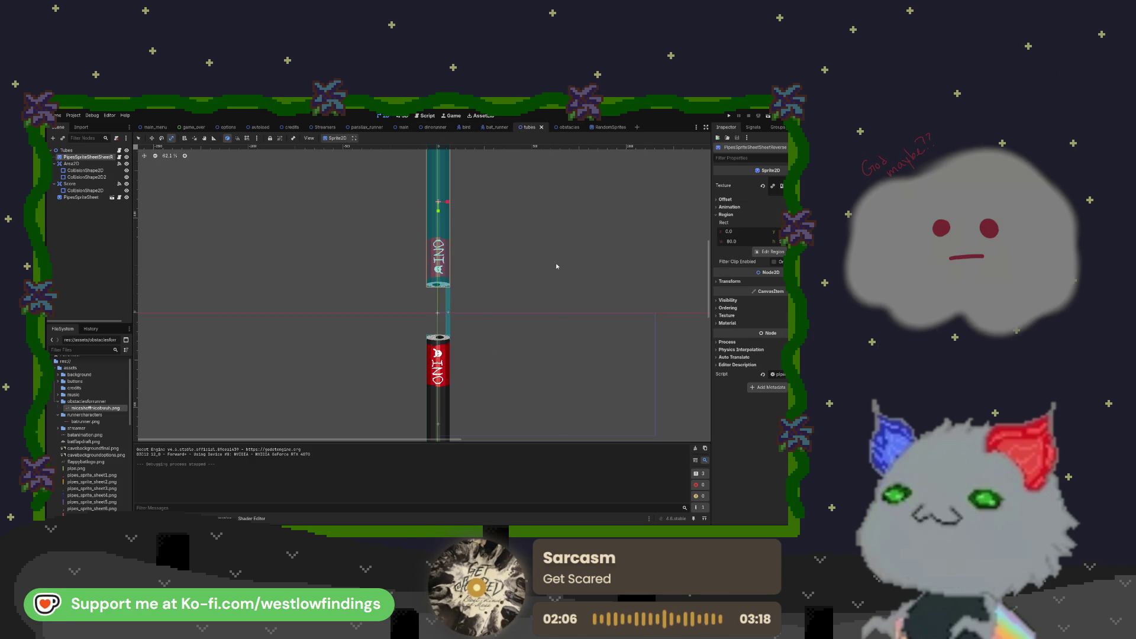
pyautogui.click(565, 128)
pyautogui.scroll(5, 453, 292)
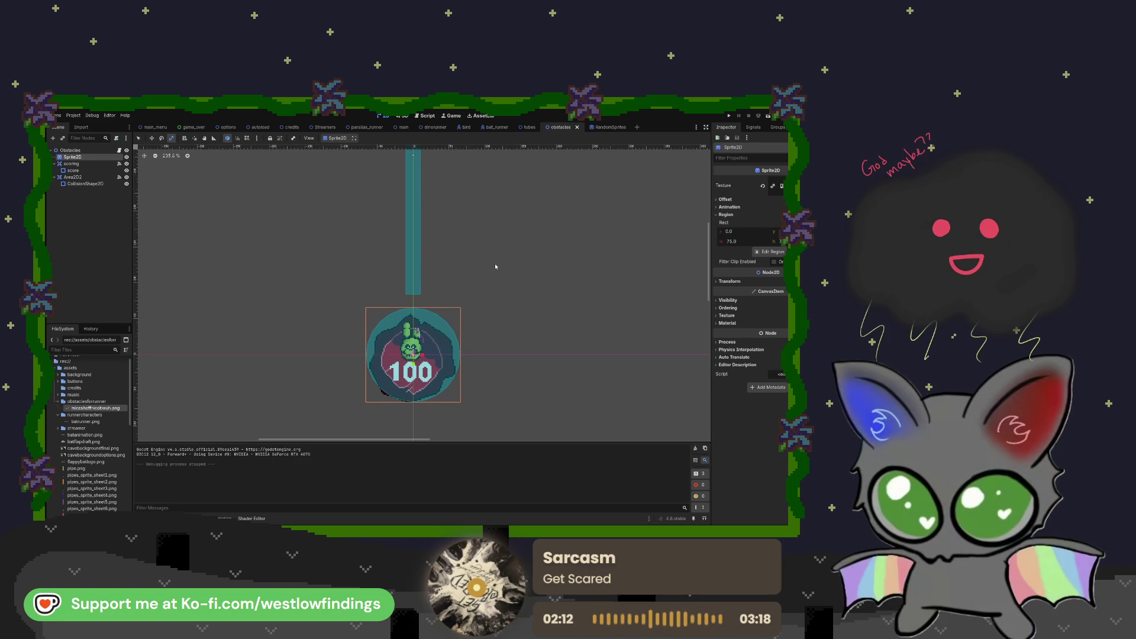
pyautogui.scroll(-2, 474, 260)
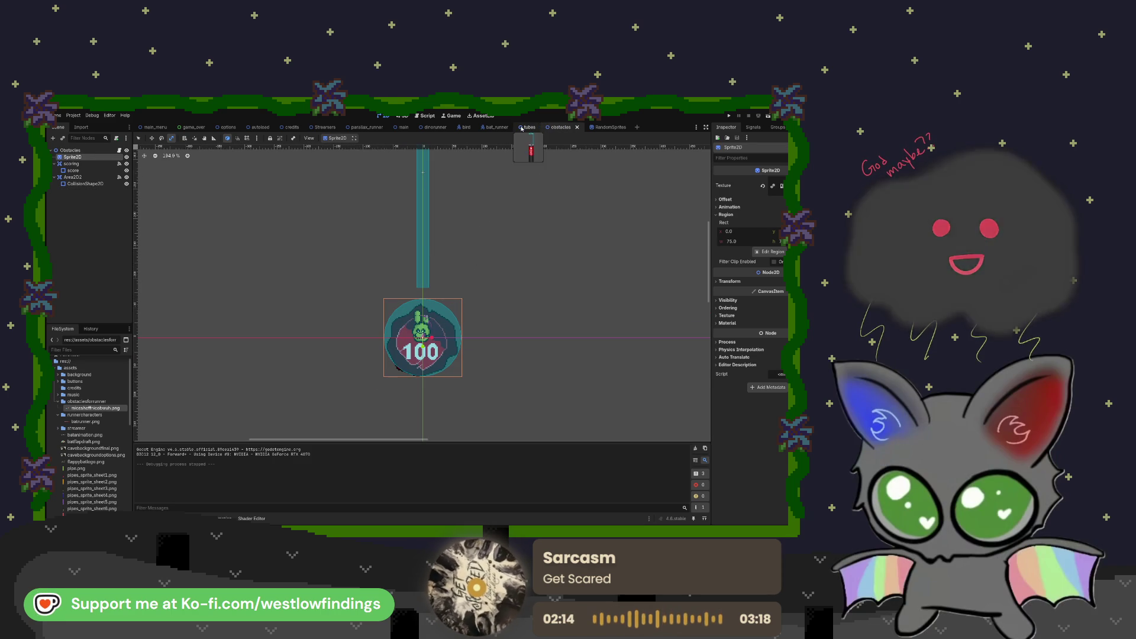
pyautogui.click(528, 127)
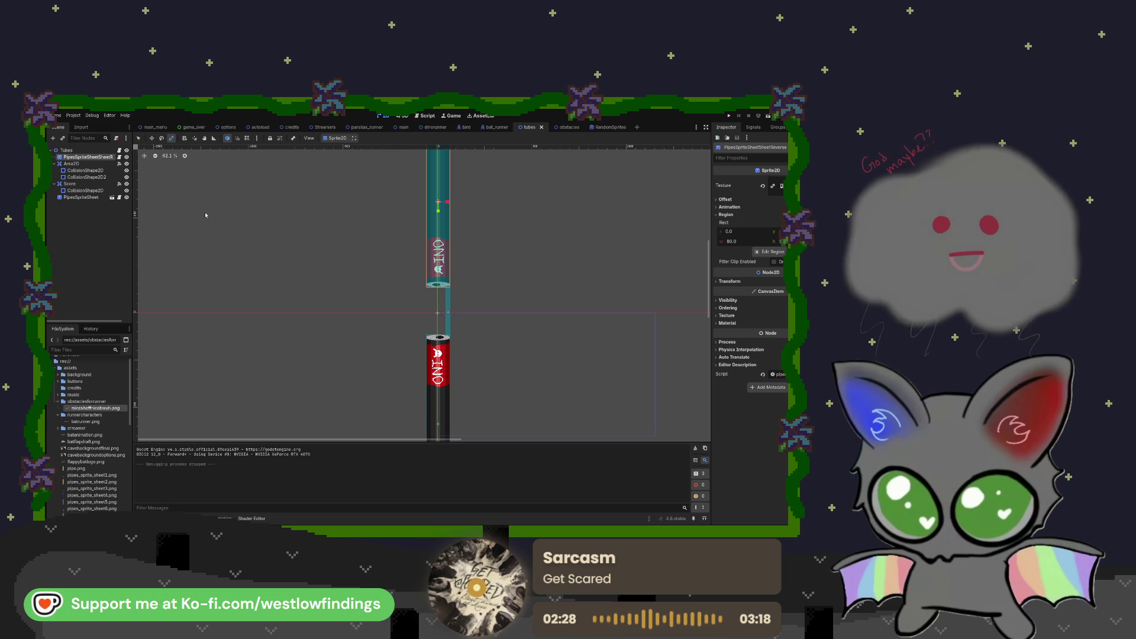
pyautogui.click(568, 128)
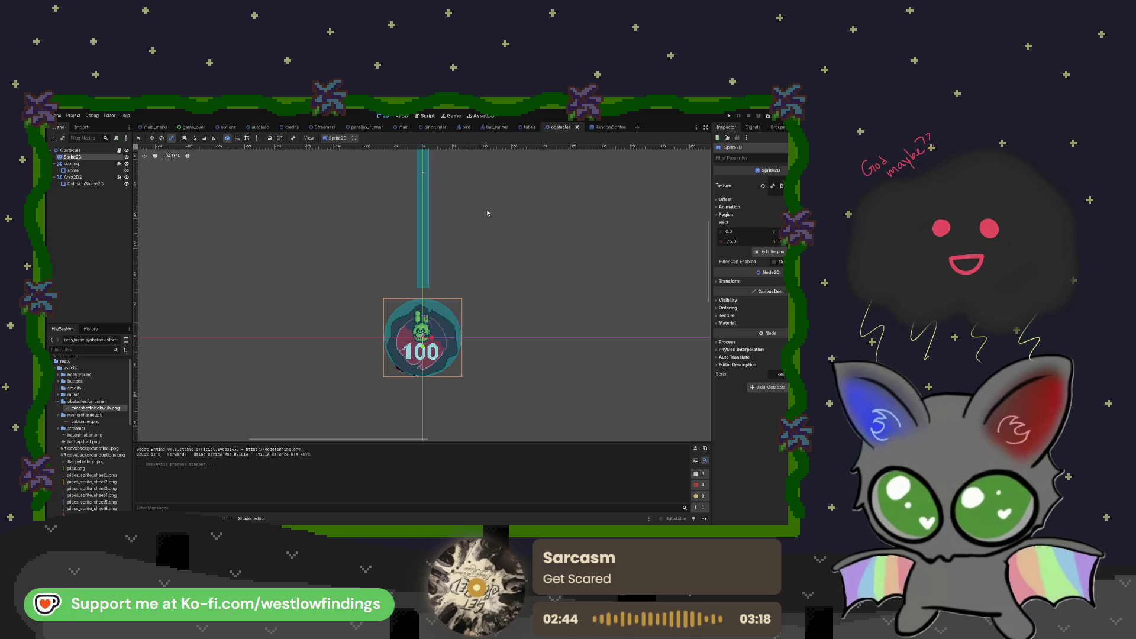
pyautogui.click(119, 150)
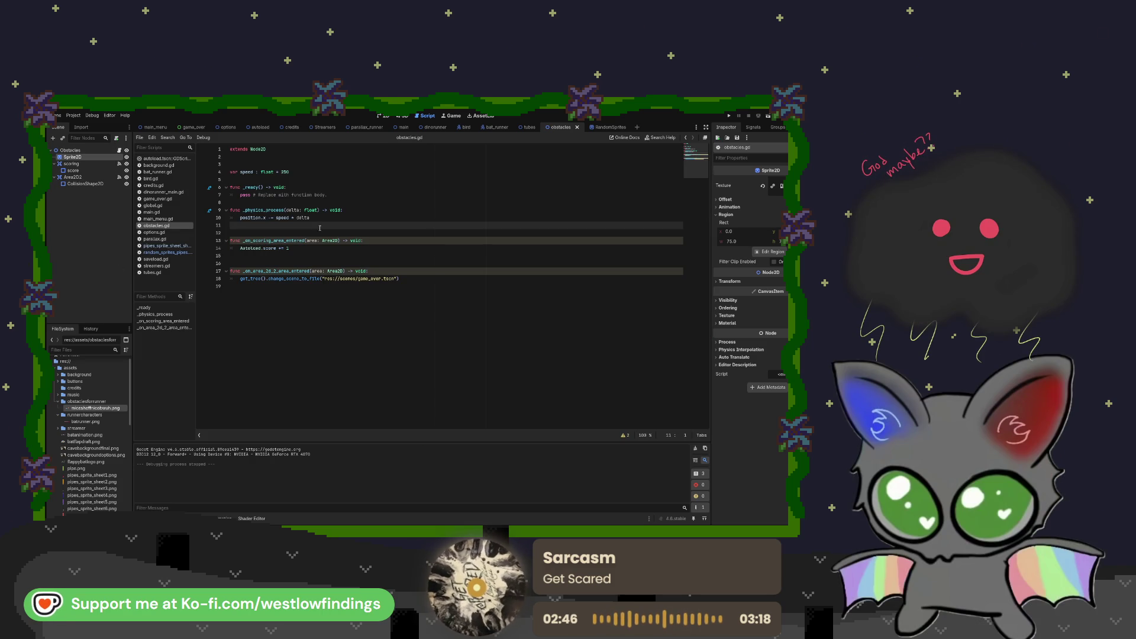
# - Select the Obstacles root node to see its transform, and show the scene in 2D
pyautogui.click(100, 151)
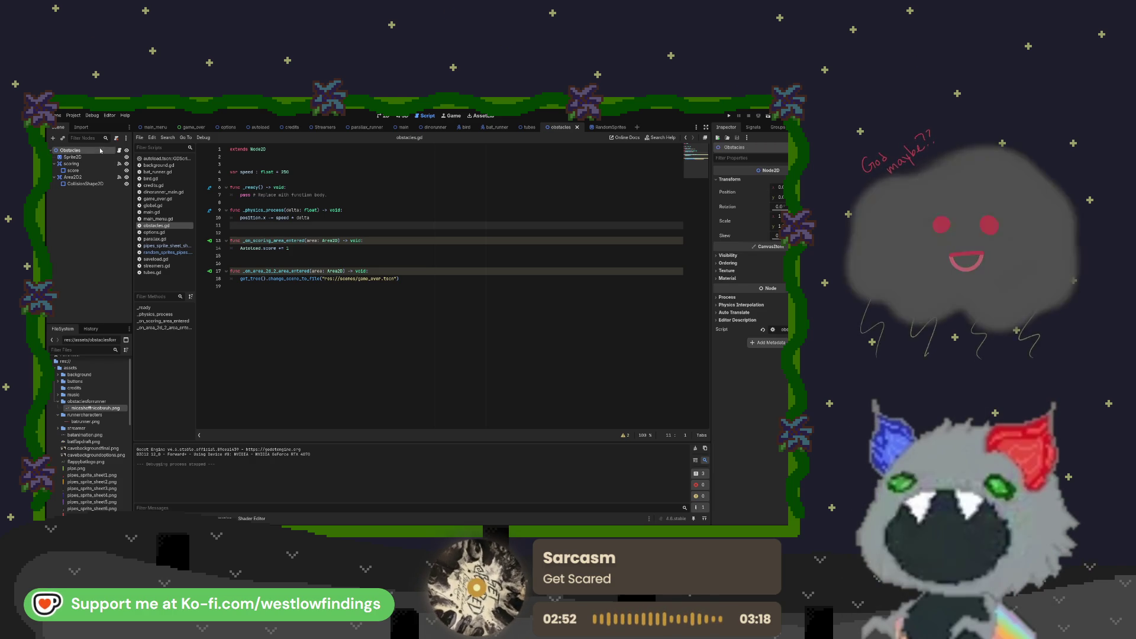
pyautogui.click(381, 115)
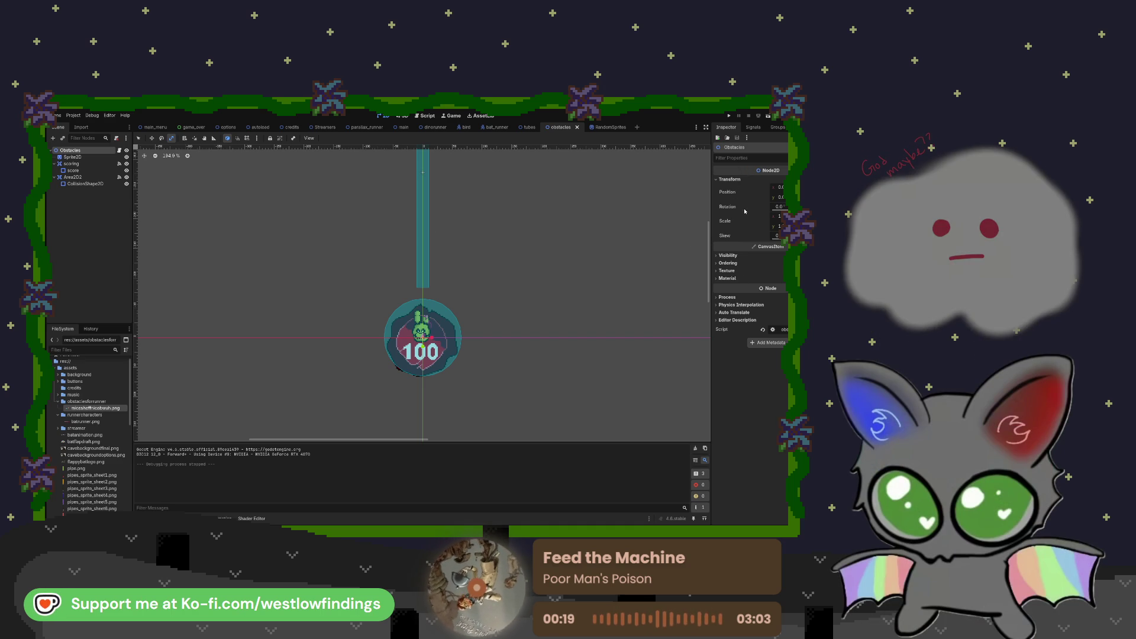
# - Expand the Obstacles node's Process settings, then reopen obstacles.gd
pyautogui.click(727, 297)
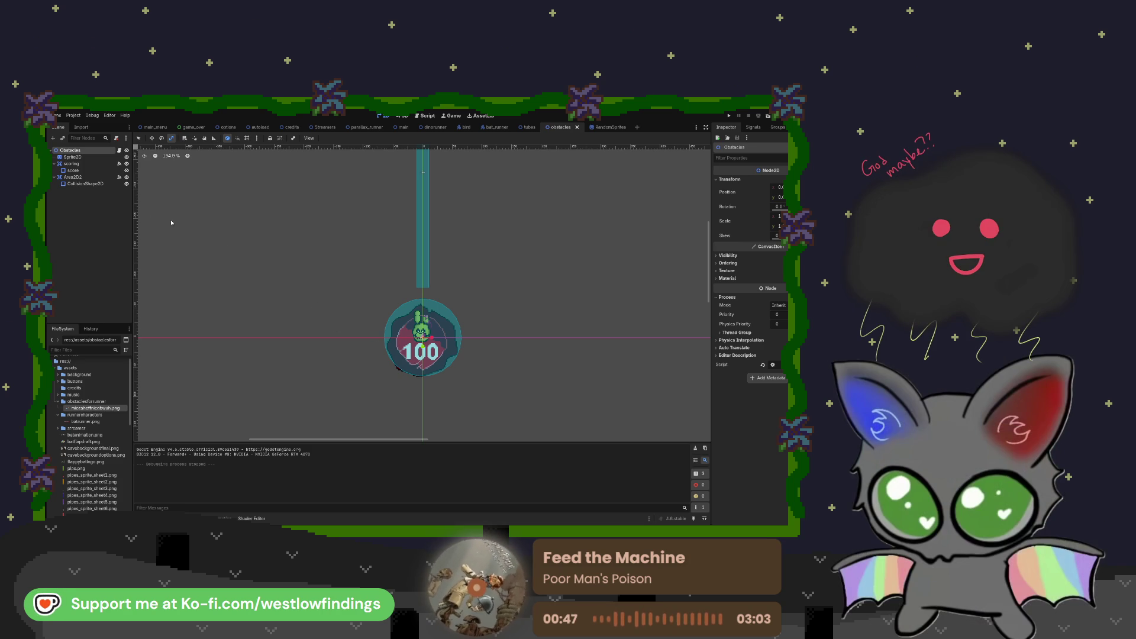
pyautogui.click(118, 150)
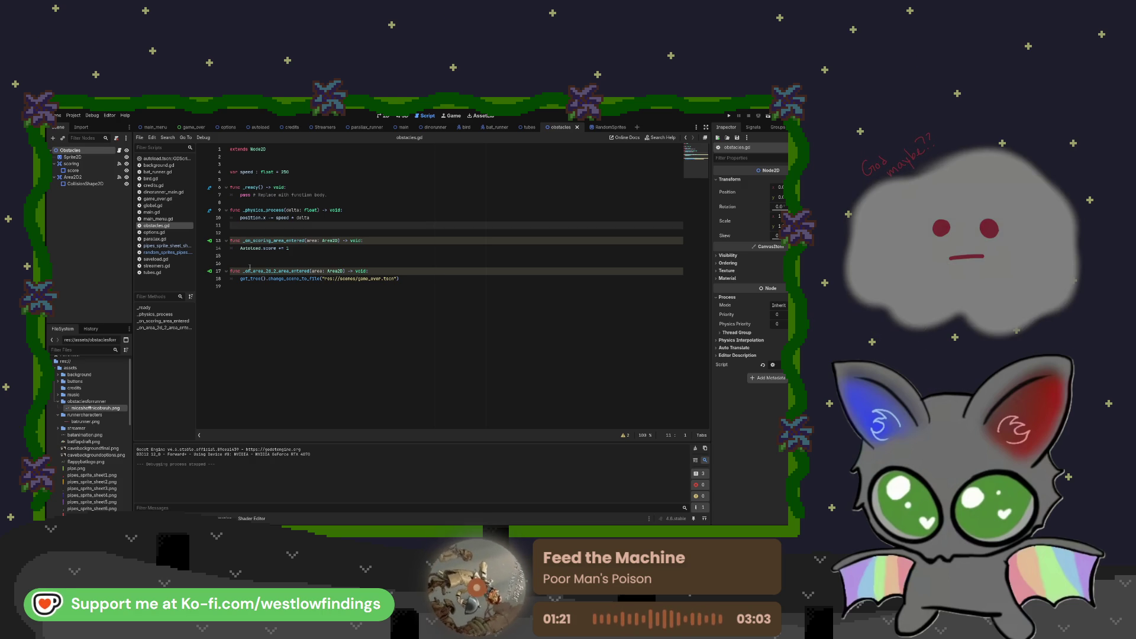
# - Compare the Area2D2 and scoring collision shapes in 2D, then go to line 17 of obstacles.gd
pyautogui.click(383, 116)
pyautogui.click(74, 176)
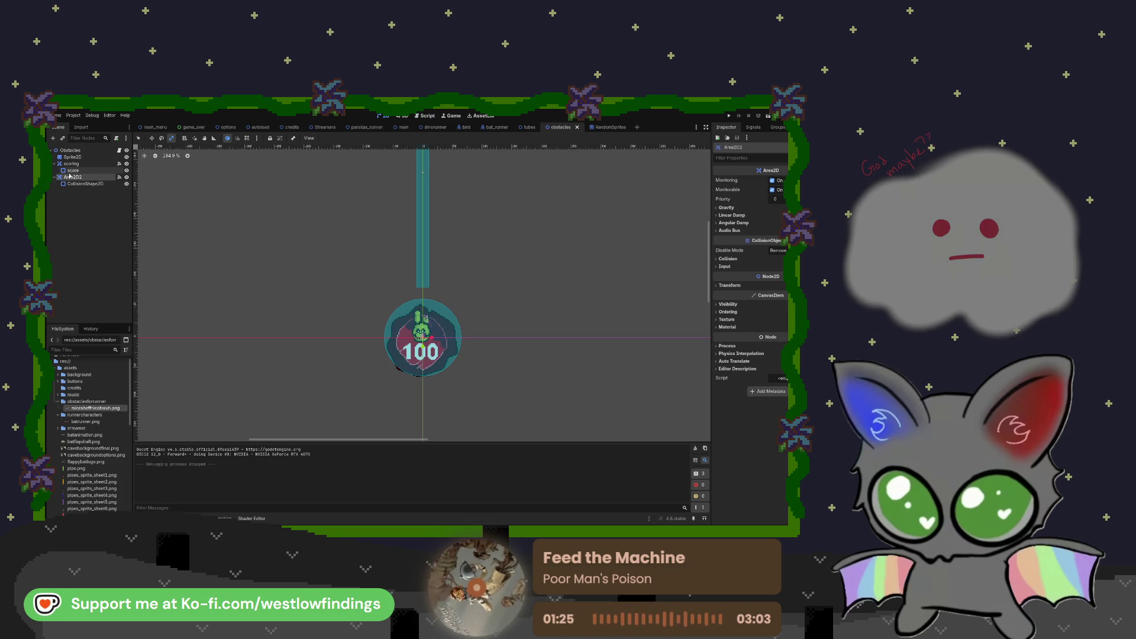
pyautogui.scroll(-1, 451, 249)
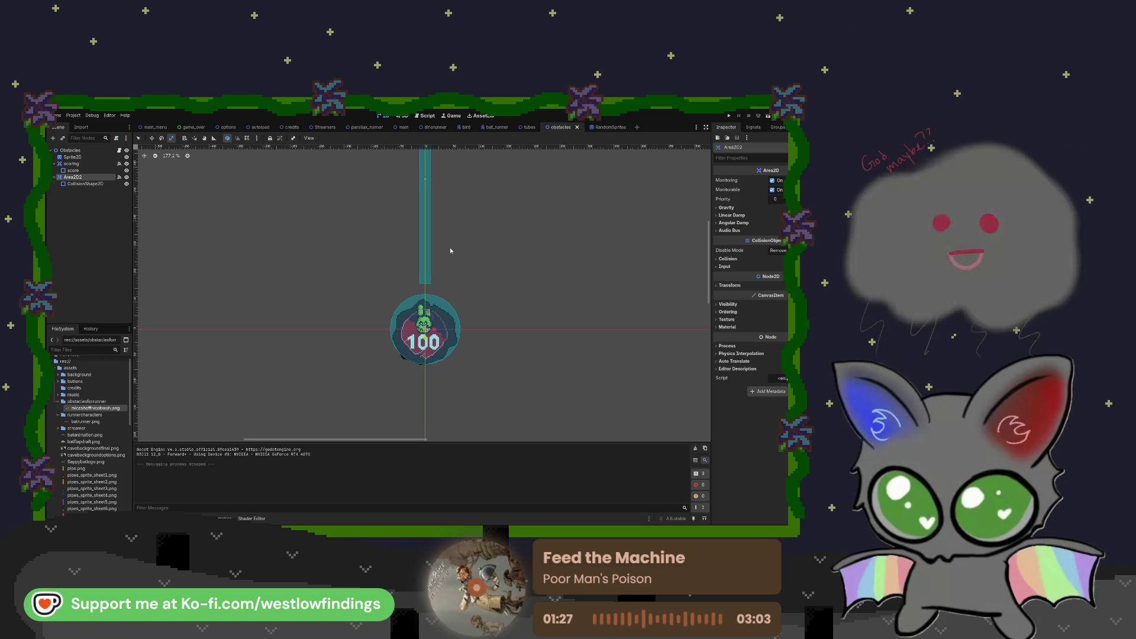
pyautogui.scroll(-2, 463, 278)
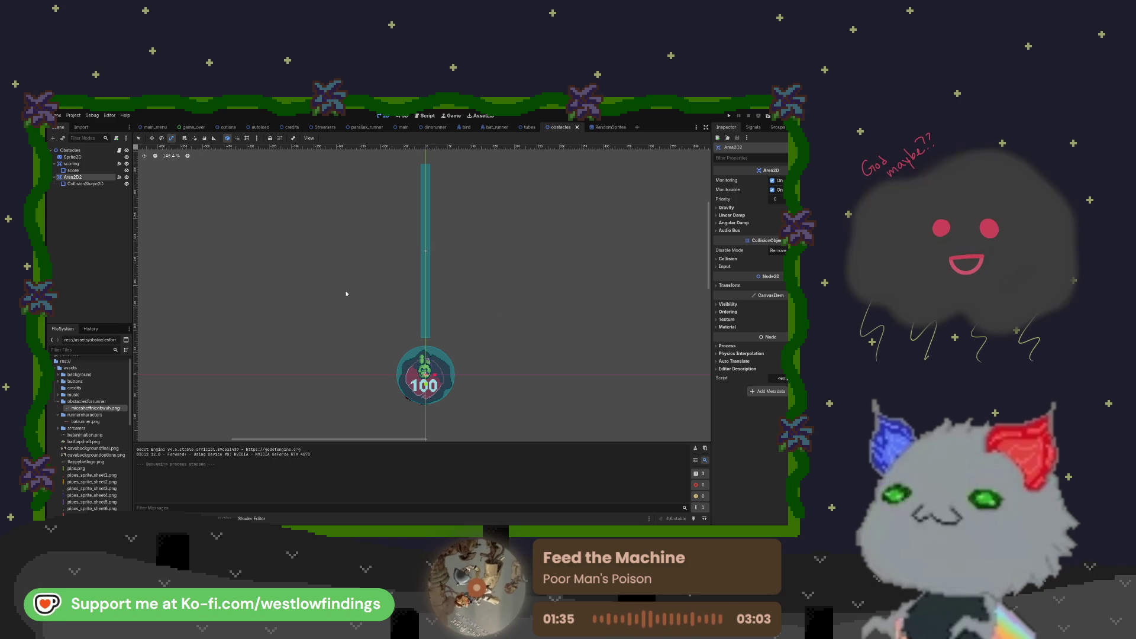
pyautogui.click(91, 165)
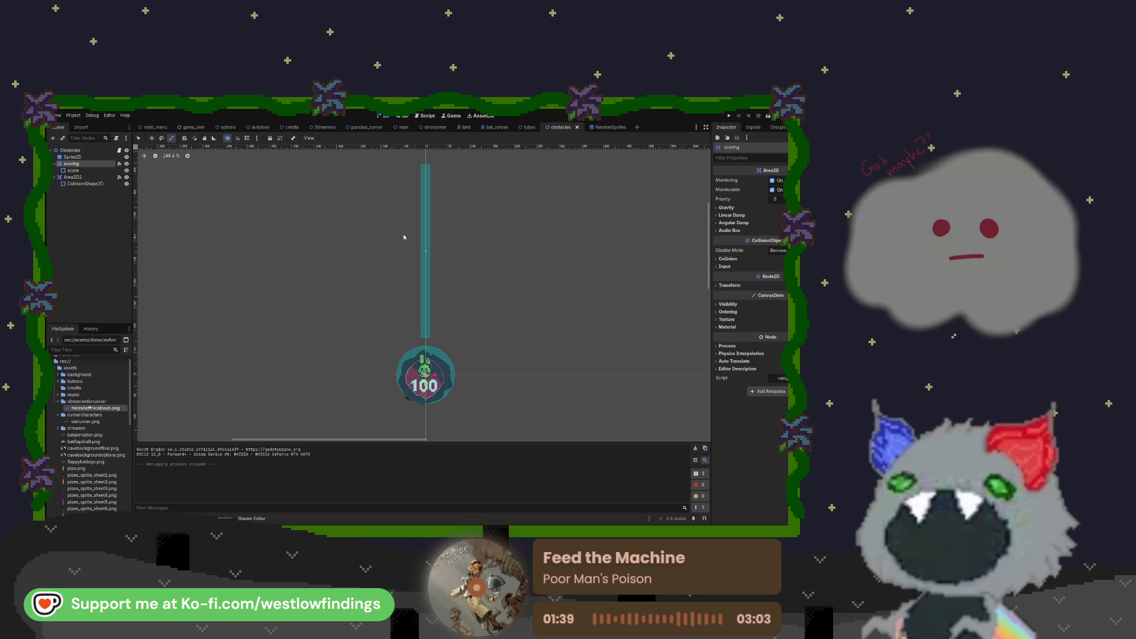
pyautogui.click(451, 364)
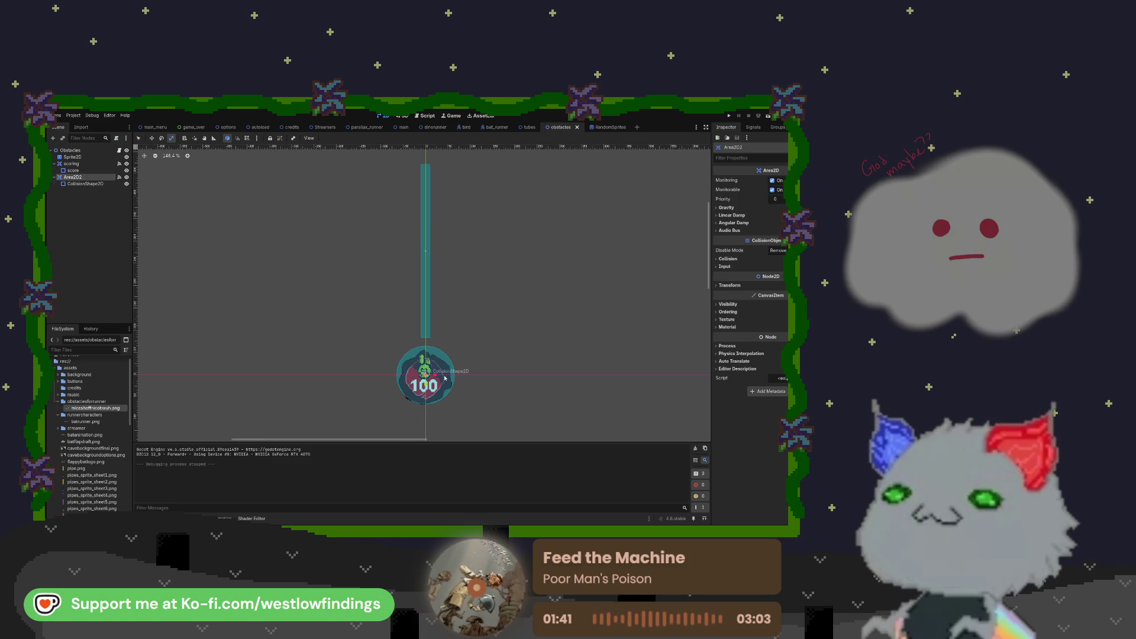
pyautogui.scroll(6, 451, 364)
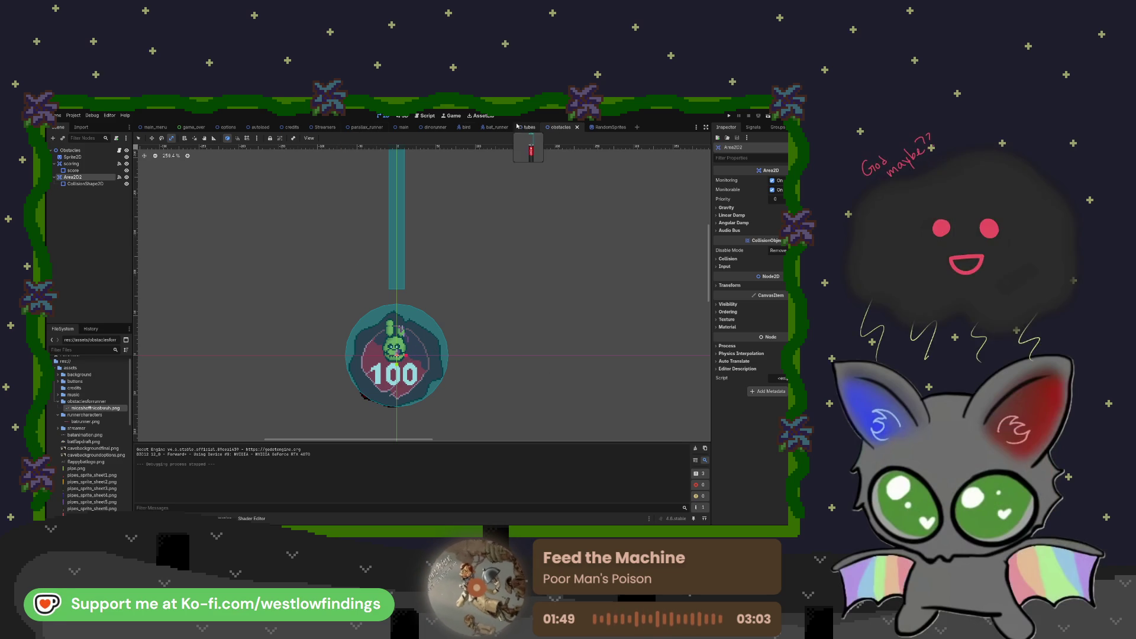
pyautogui.click(120, 152)
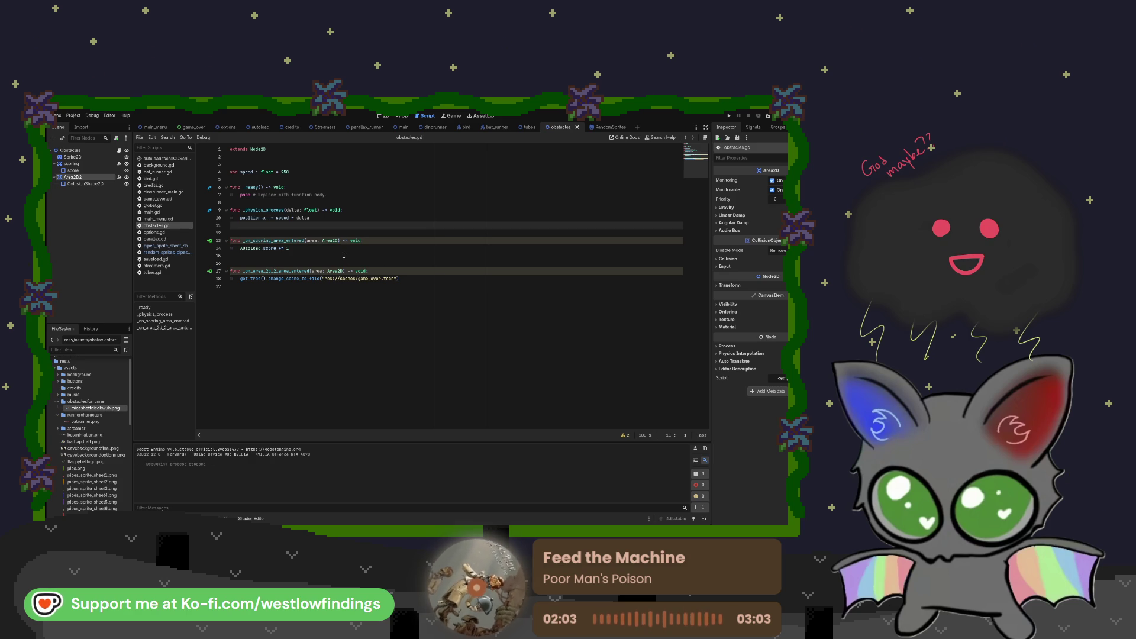
pyautogui.click(386, 271)
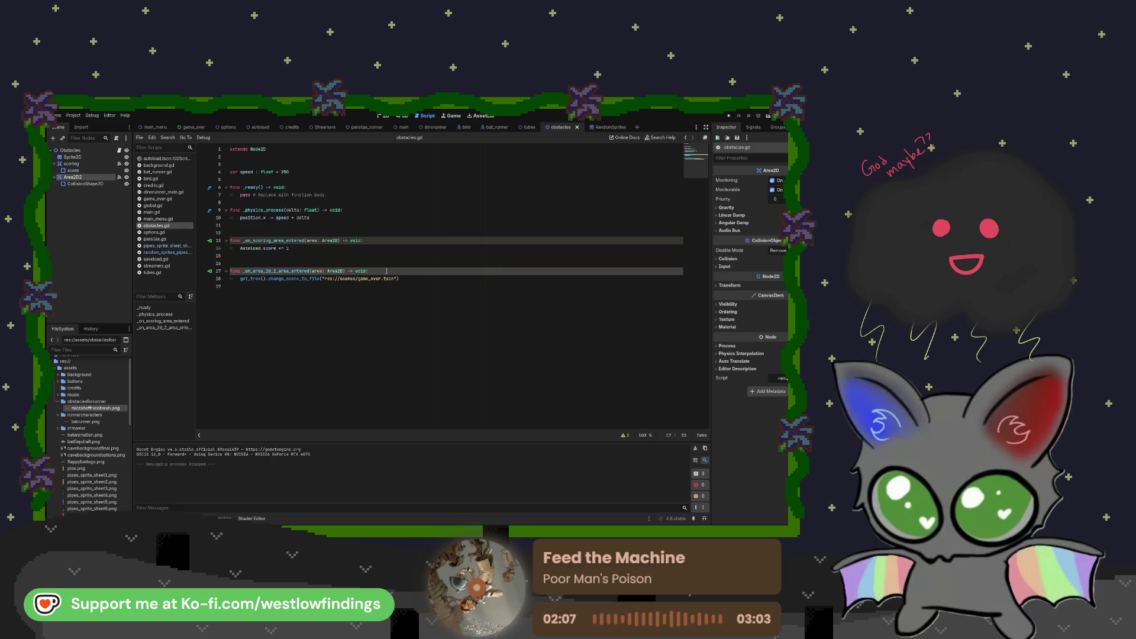
pyautogui.press('Return')
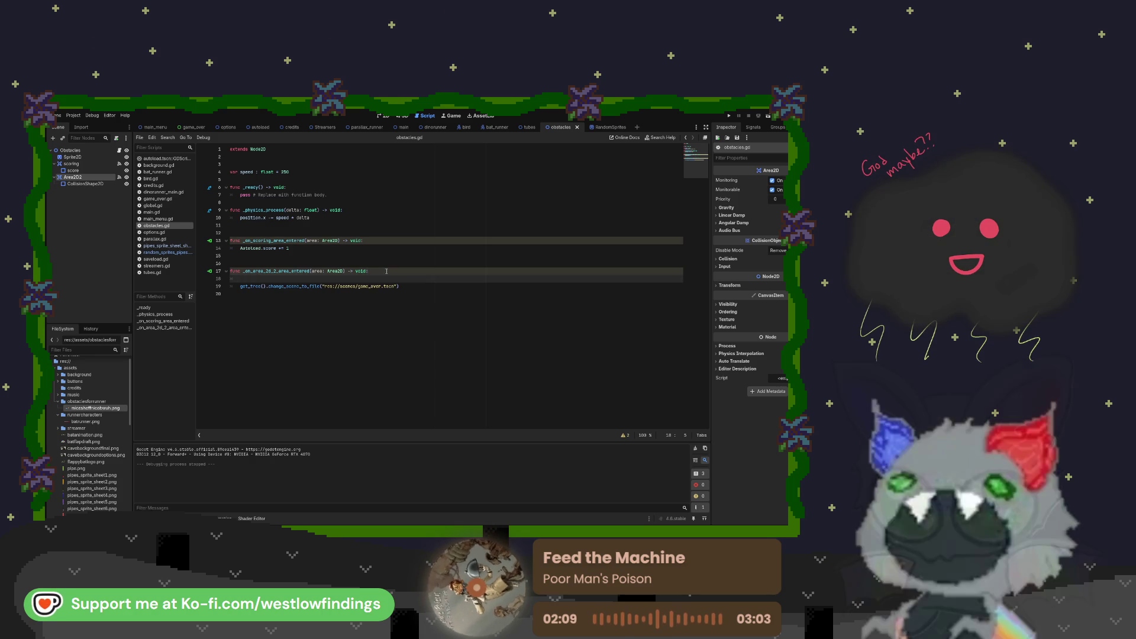
pyautogui.write('print')
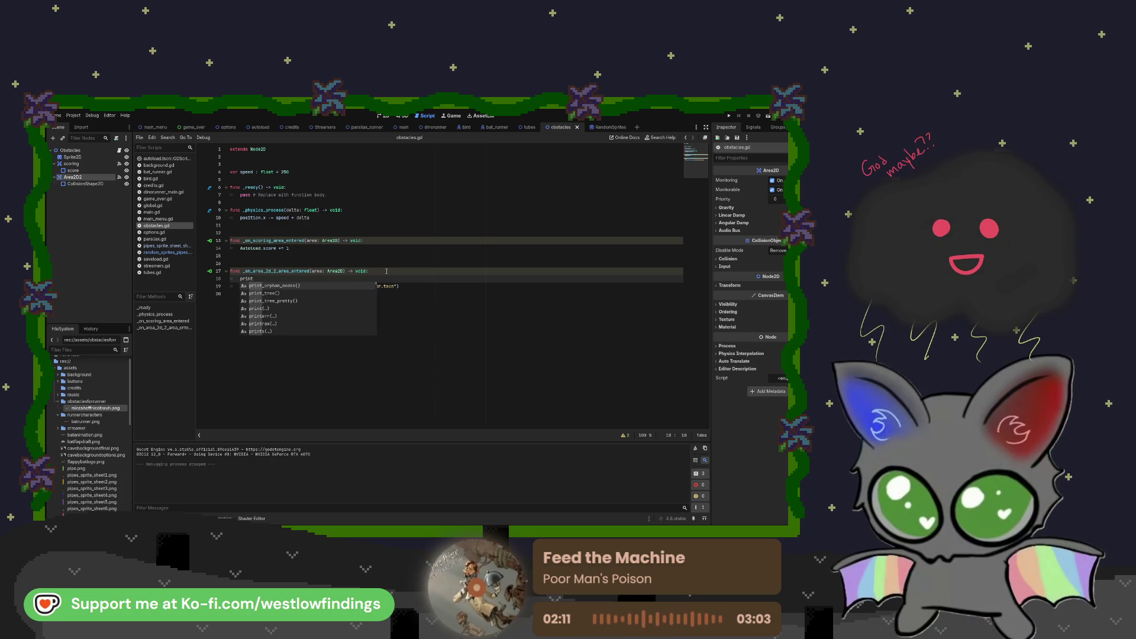
pyautogui.write('(')
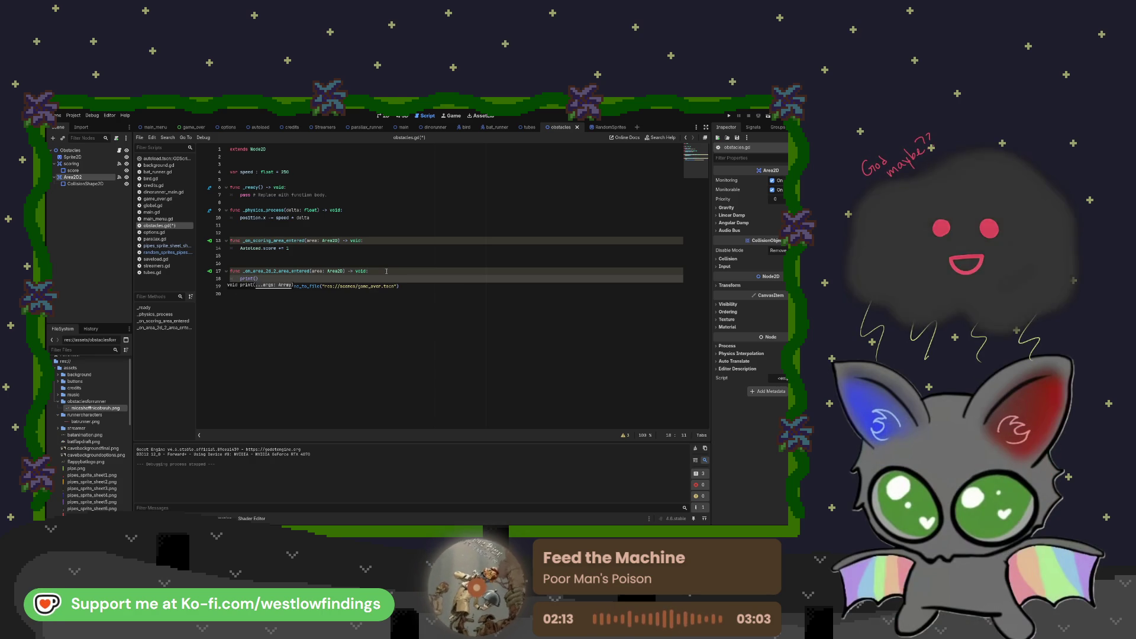
pyautogui.write('hey')
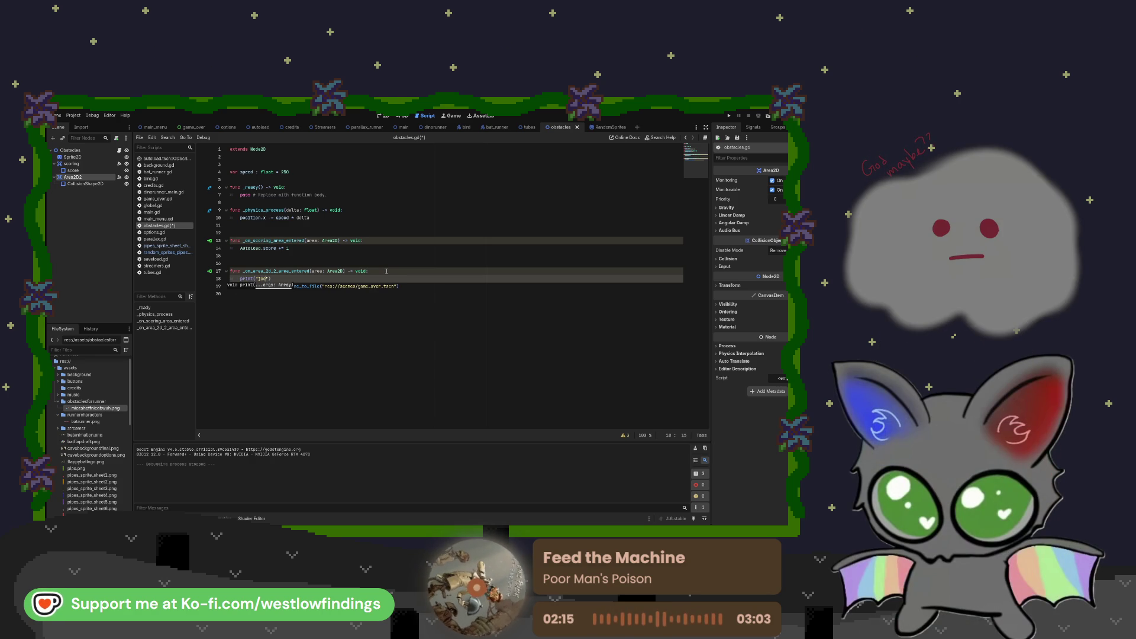
pyautogui.write('sh stupid')
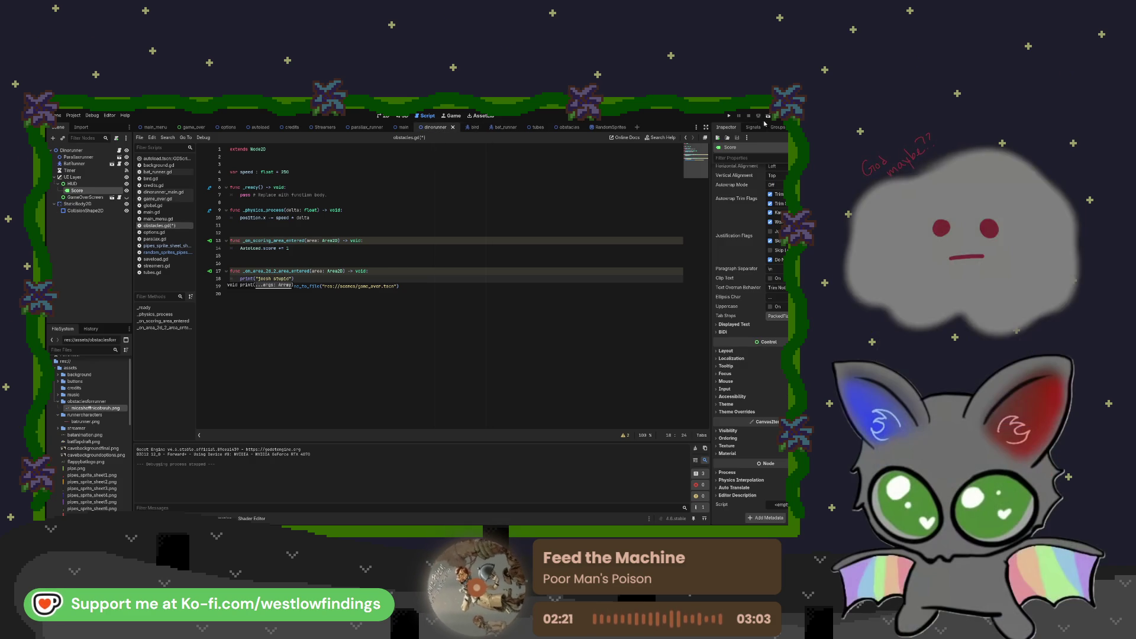
pyautogui.click(767, 116)
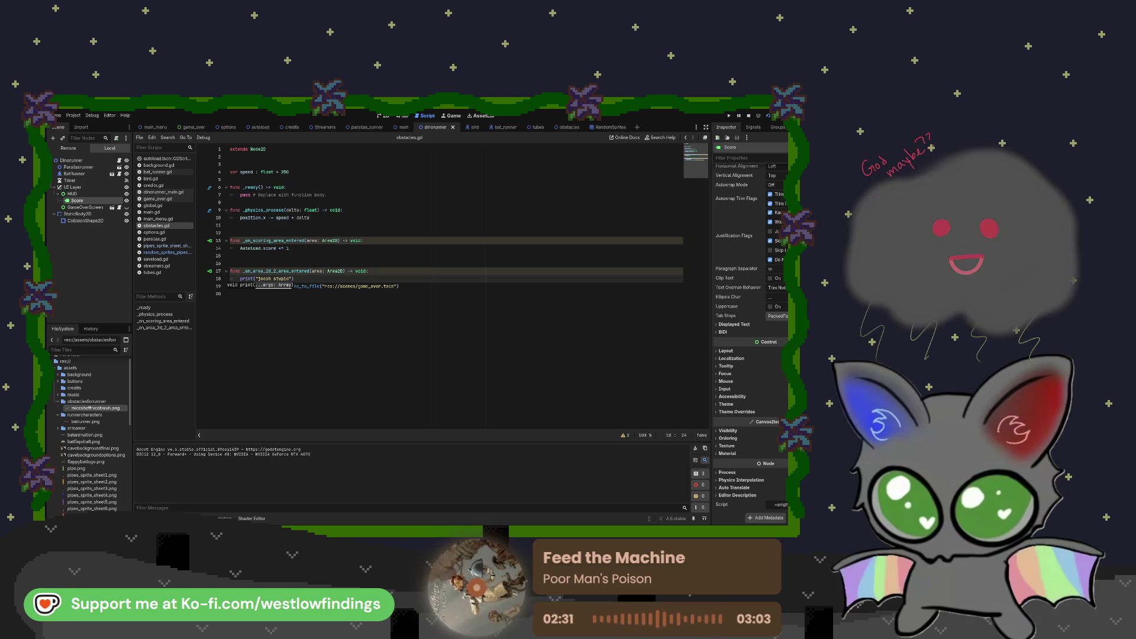
pyautogui.press('F8')
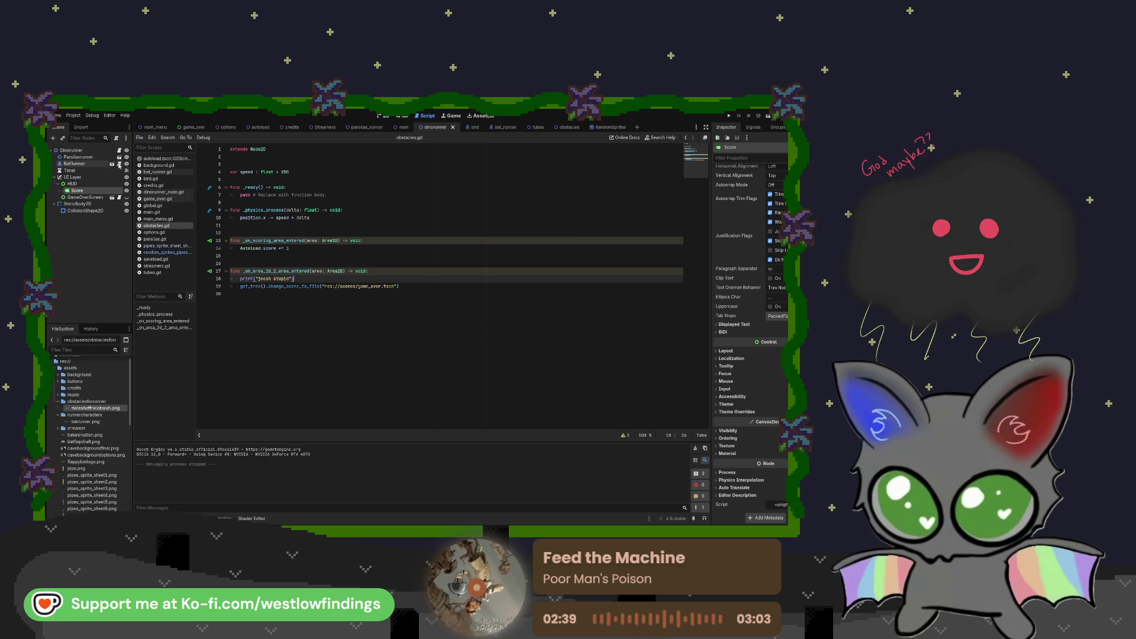
pyautogui.click(504, 127)
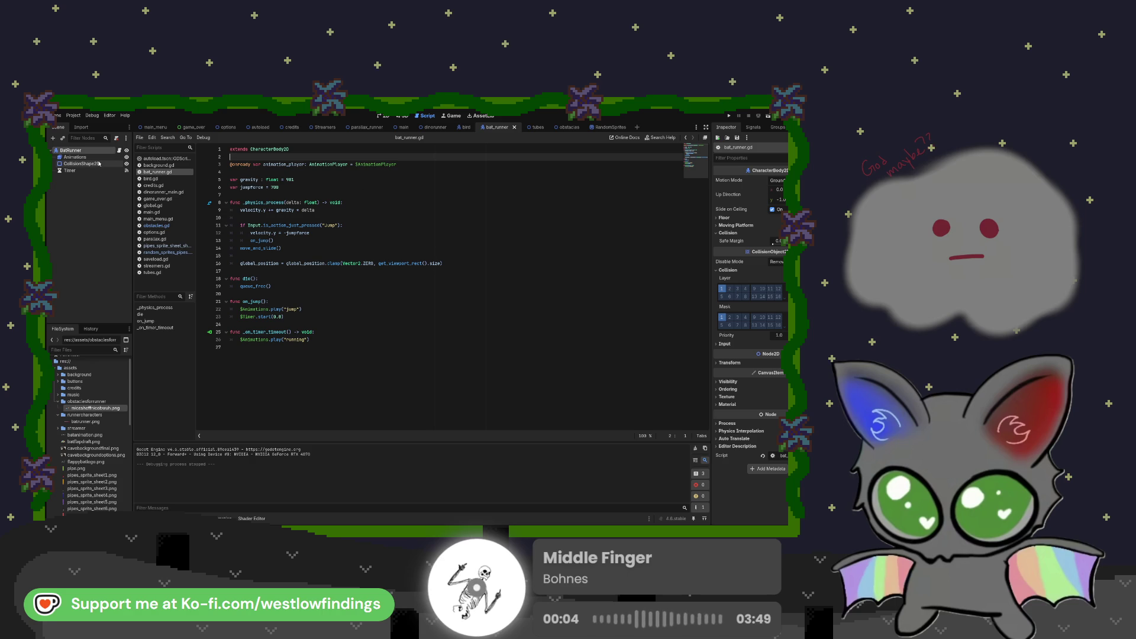
# - Select the runner's CollisionShape2D and view its capsule shape in 2D
pyautogui.click(99, 163)
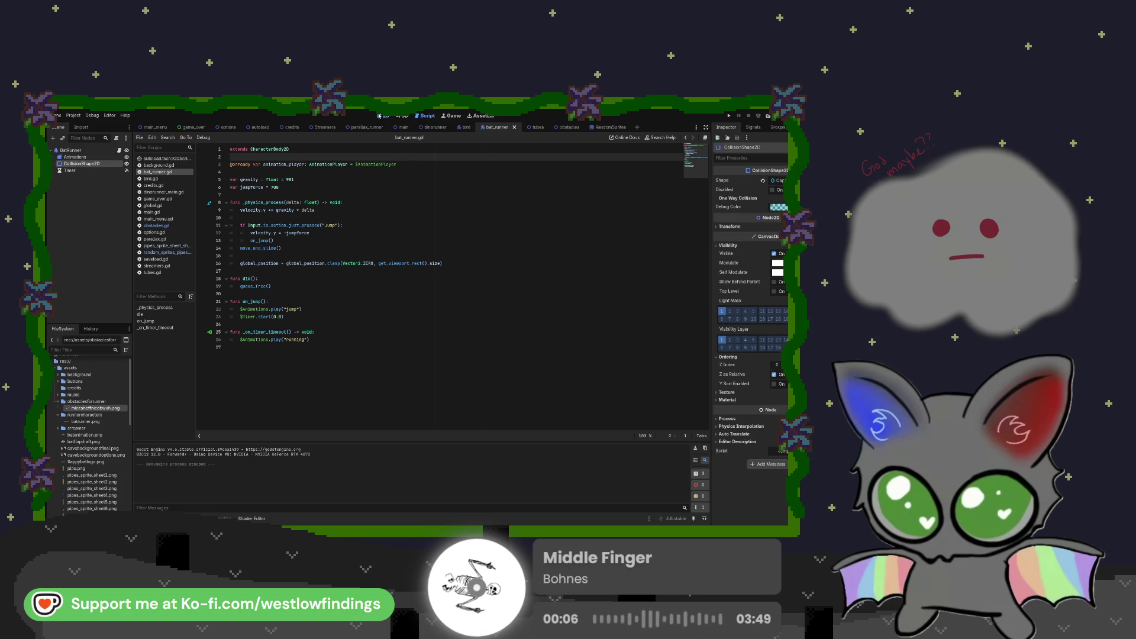
pyautogui.click(382, 116)
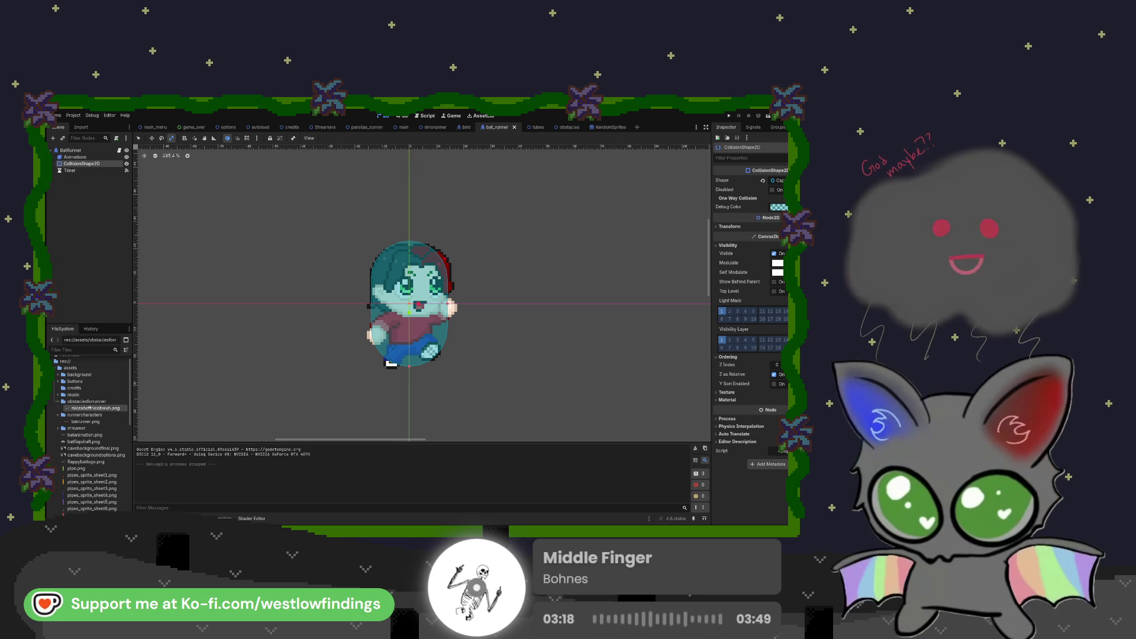
pyautogui.click(466, 127)
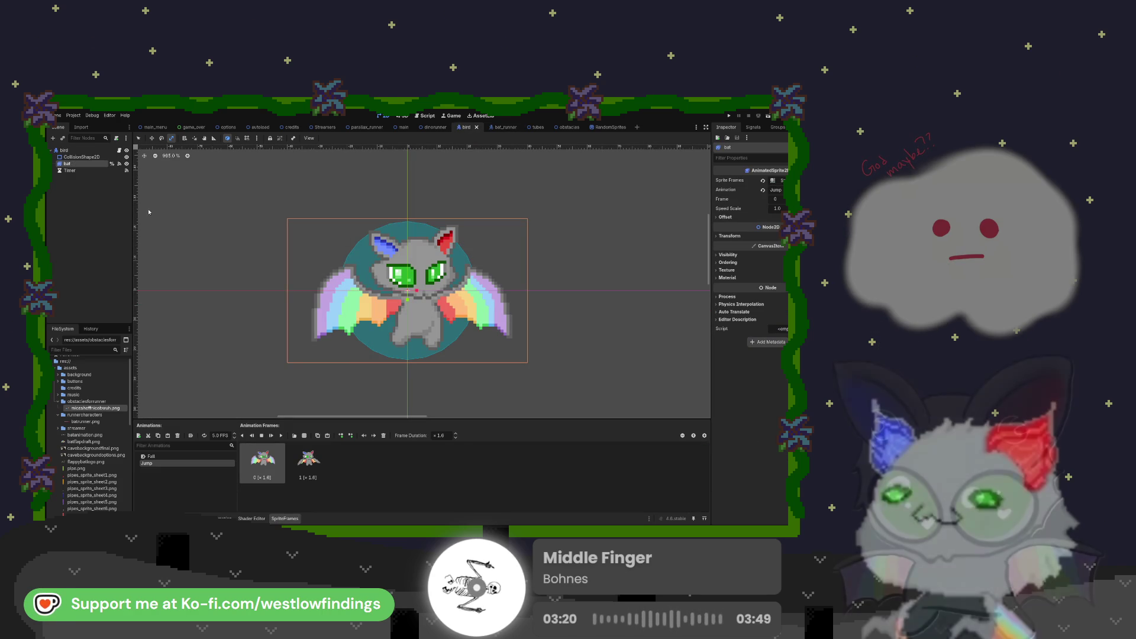
pyautogui.click(110, 151)
pyautogui.click(119, 150)
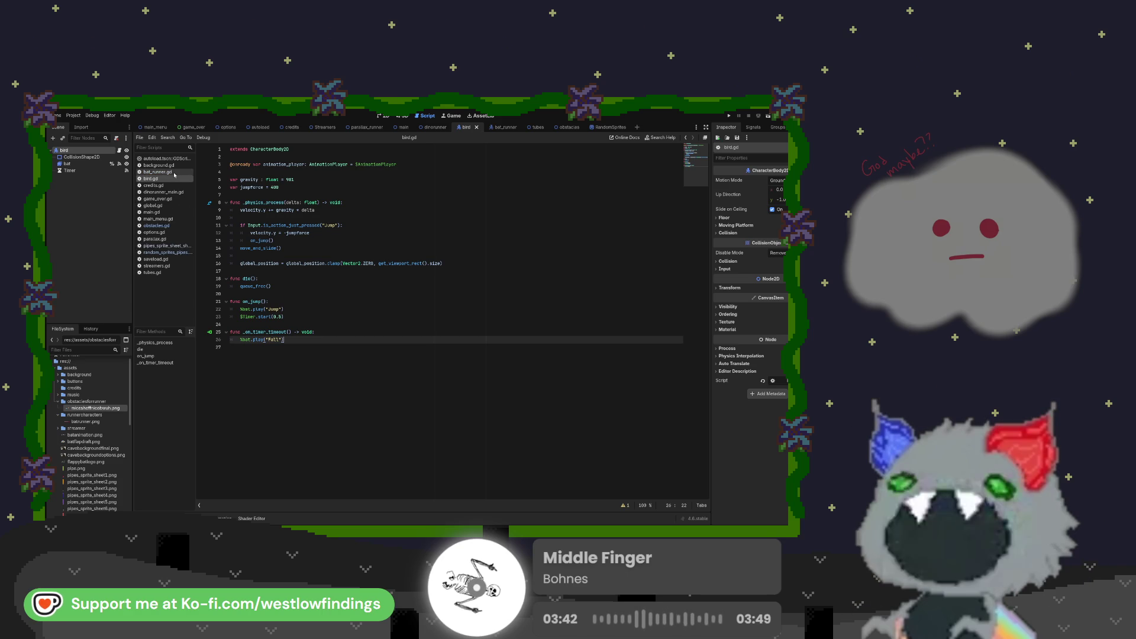
pyautogui.click(499, 128)
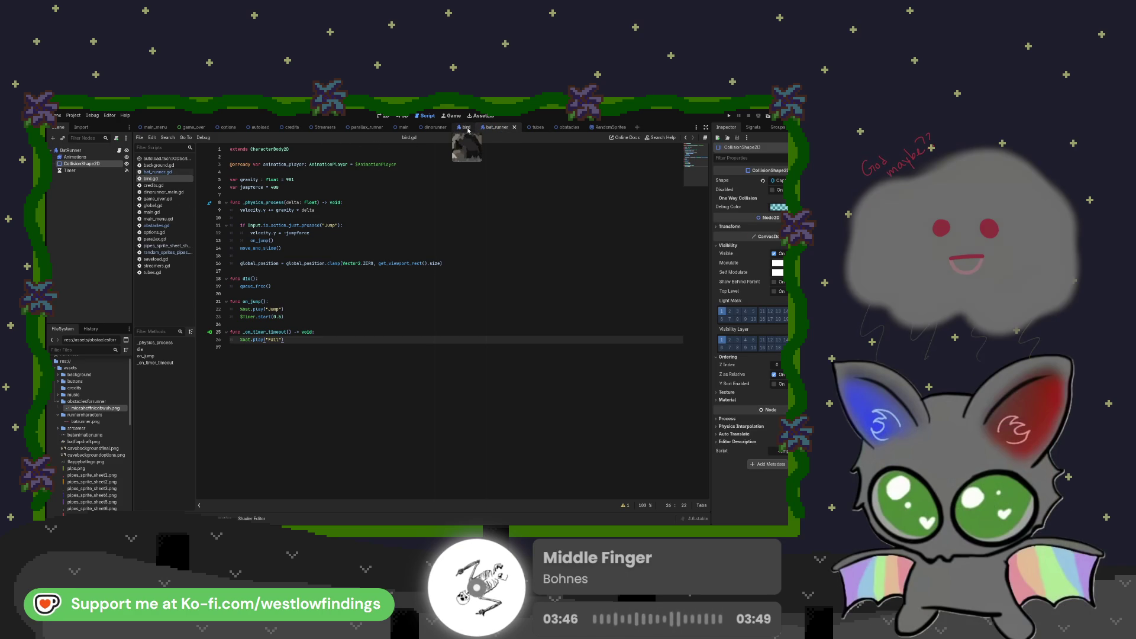
pyautogui.hotkey('ctrl', 'F1')
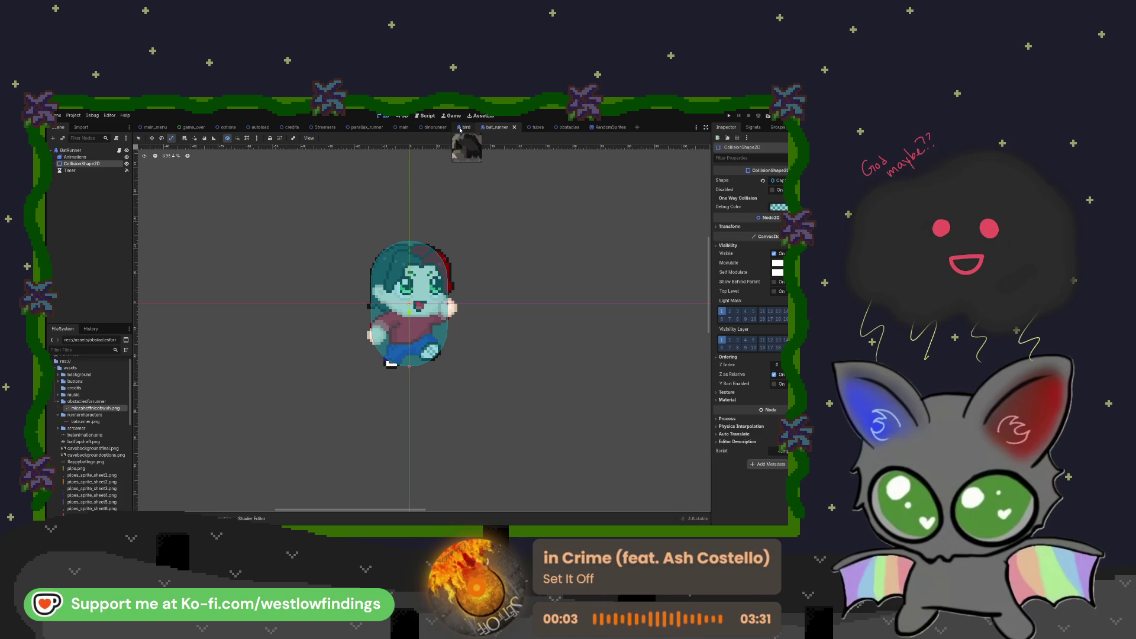
pyautogui.click(108, 156)
pyautogui.click(89, 150)
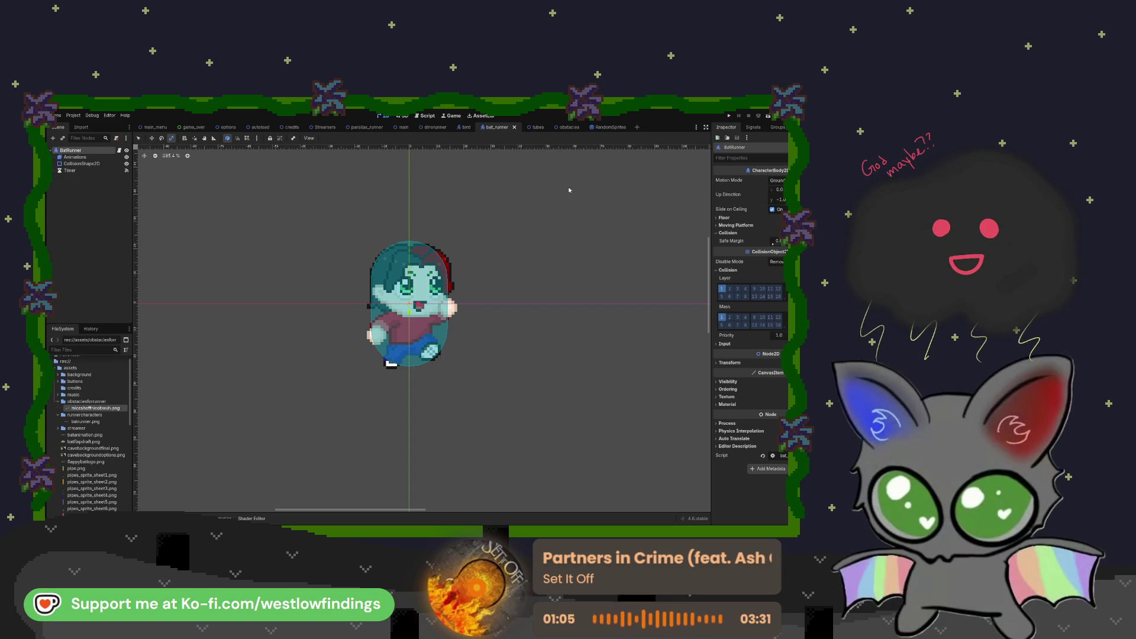
# - Switch to the obstacles scene with the 100-point badge and its collision areas
pyautogui.click(559, 127)
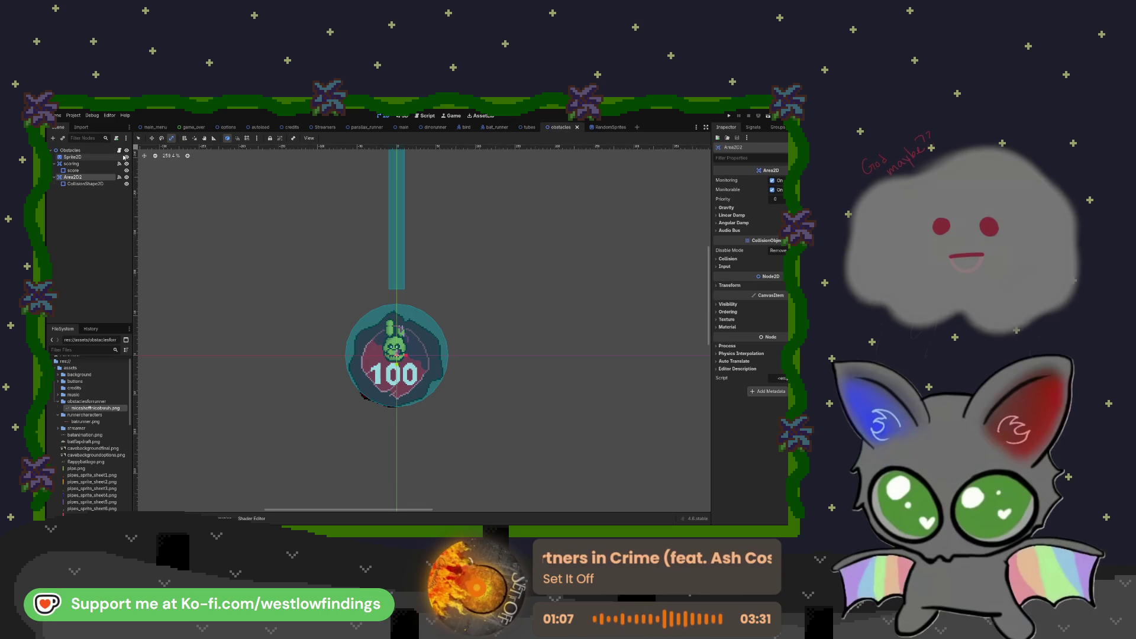
# - Open the obstacles.gd script with its scoring and game-over collision functions
pyautogui.click(119, 150)
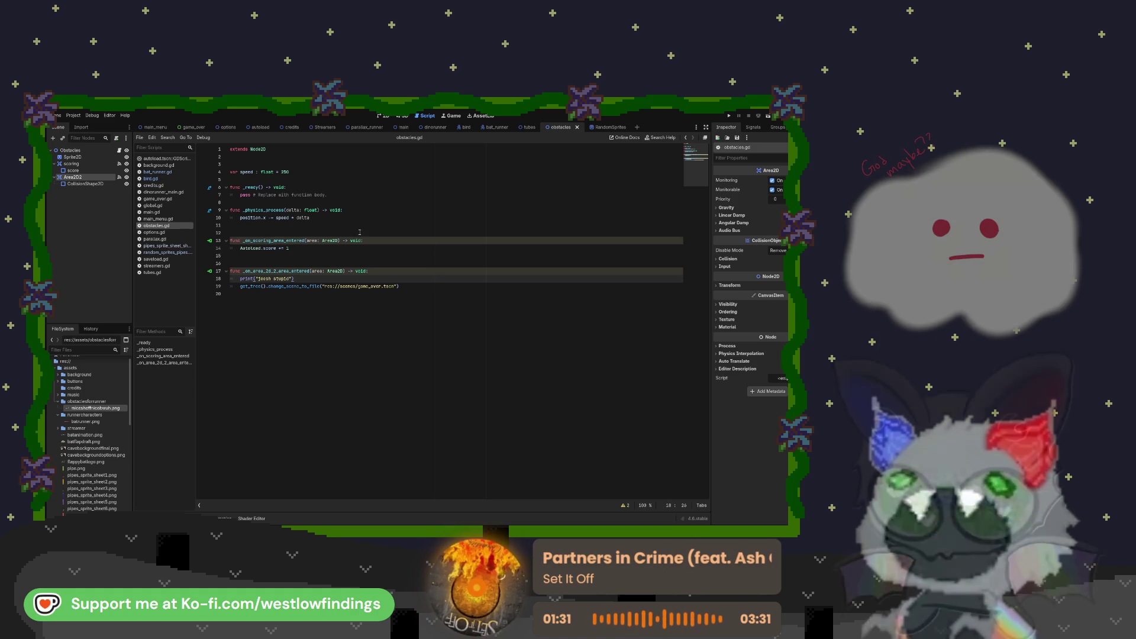
pyautogui.hotkey('alt', 'f')
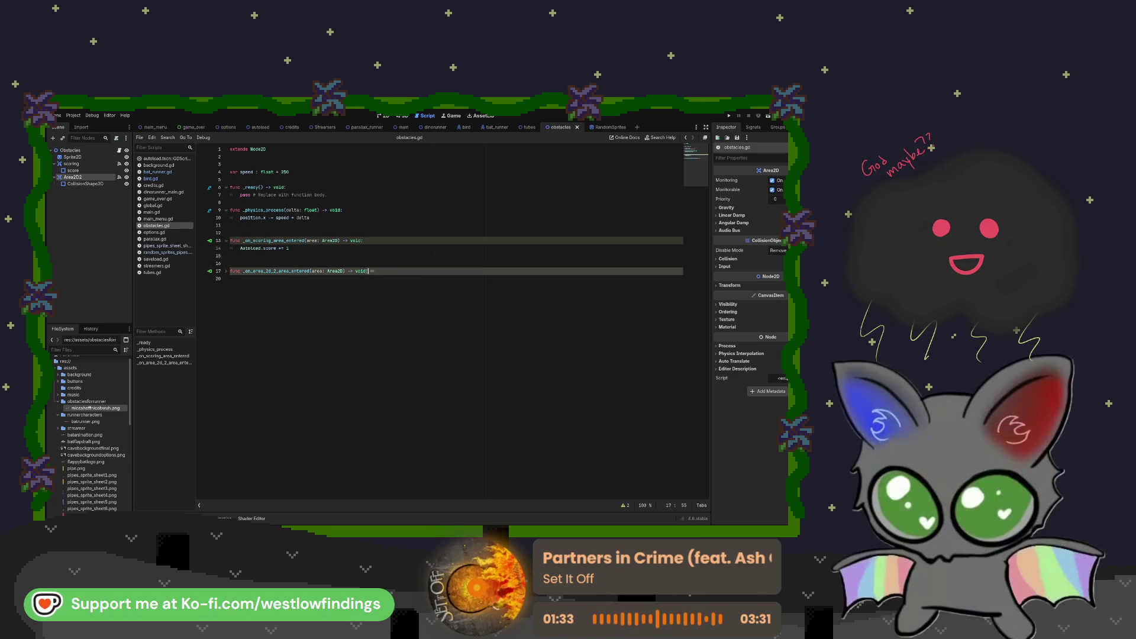
pyautogui.click(372, 270)
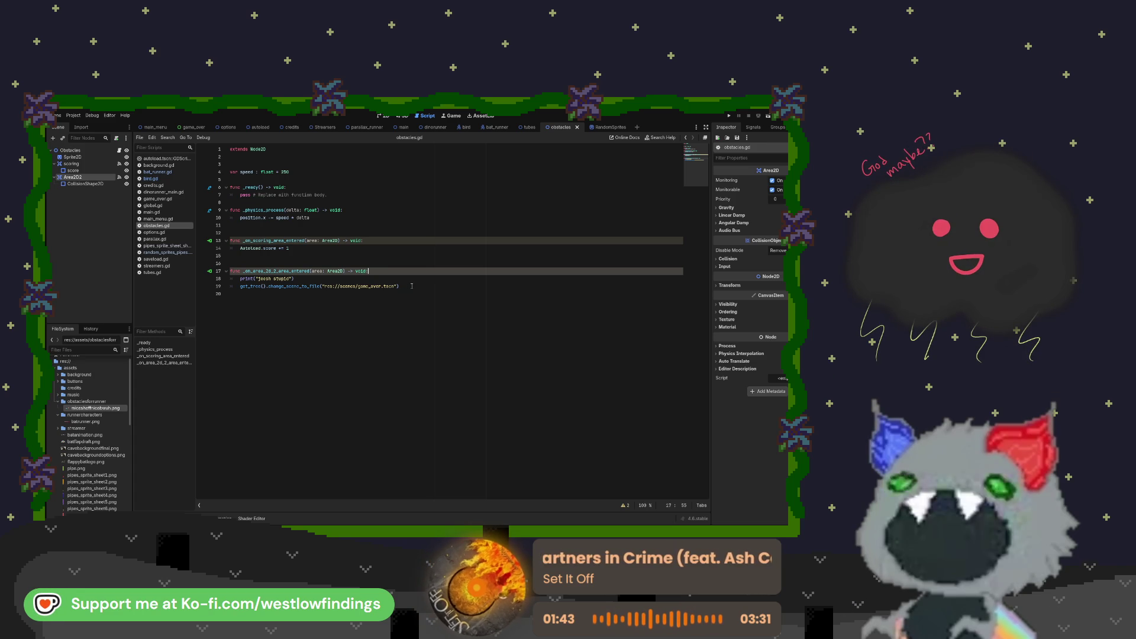
pyautogui.moveTo(407, 292); pyautogui.dragTo(231, 270)
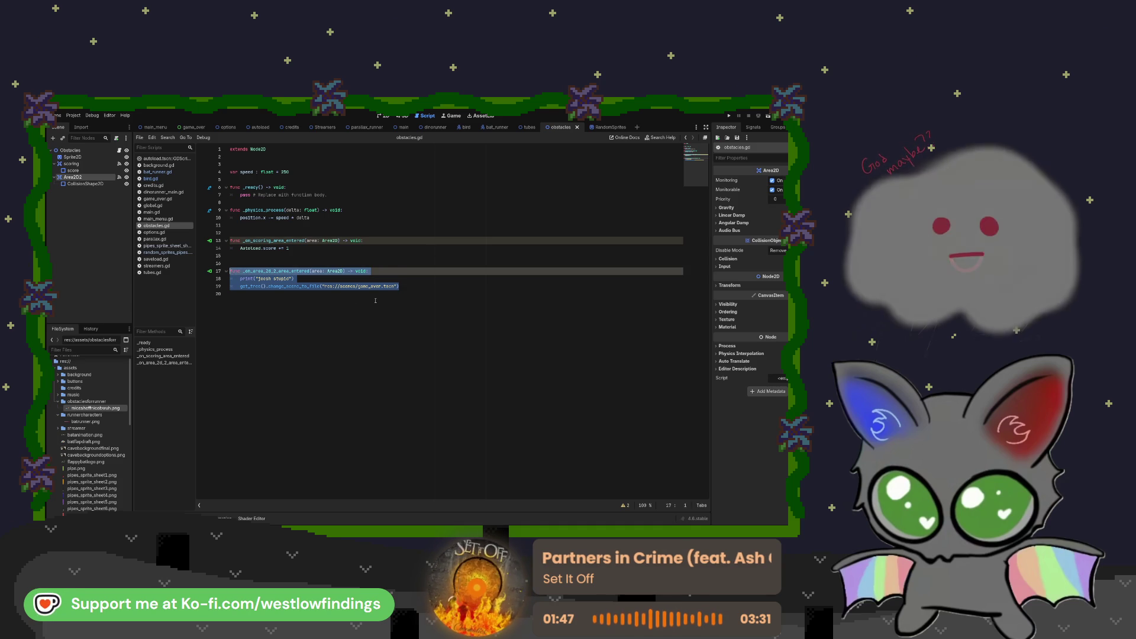
# - Delete the old _on_area_2d_area_entered function, review the Area2D signals, and stop the test run
pyautogui.press('BackSpace')
pyautogui.press('BackSpace')
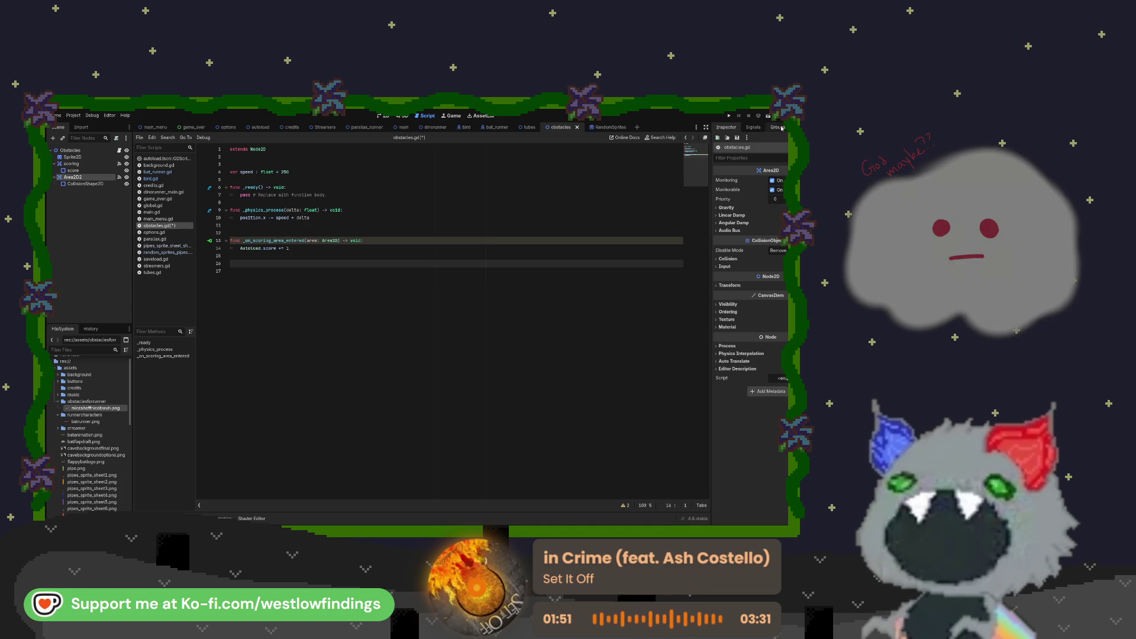
pyautogui.click(753, 126)
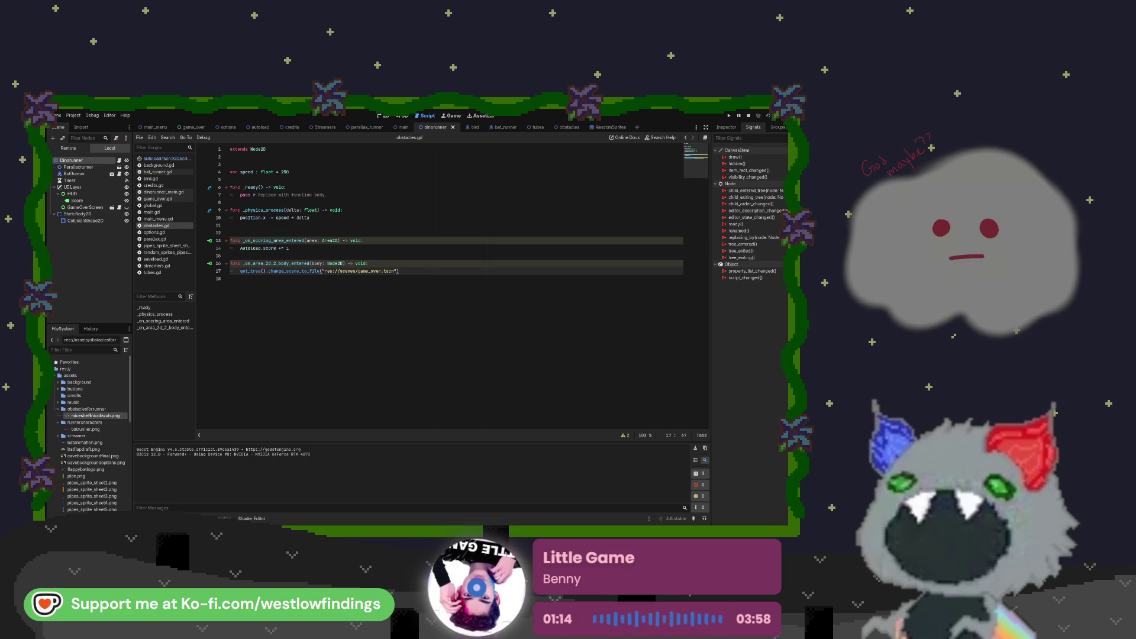
pyautogui.write('get_tree().change_scene_to_file("res://scenes/game_over.tscn")')
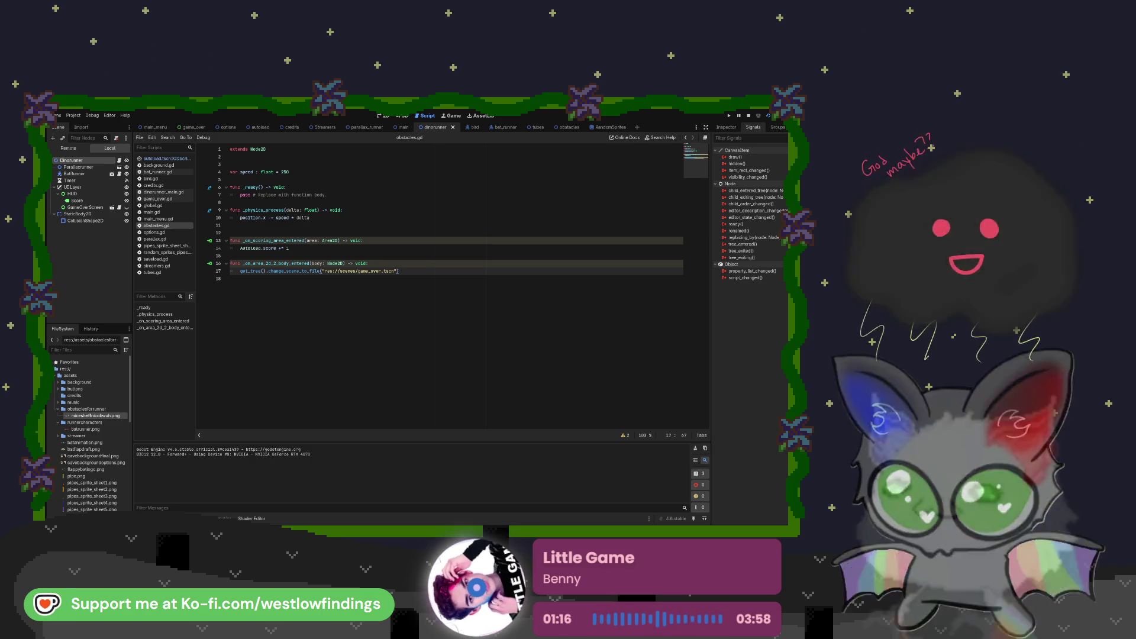
pyautogui.press('F8')
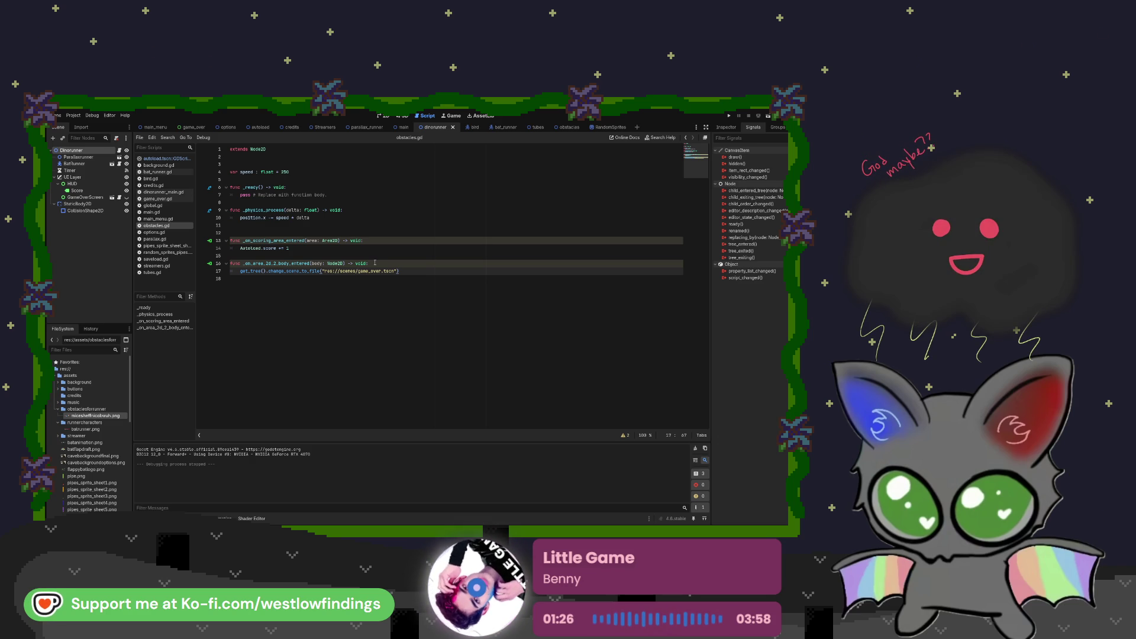
# - Relaunch the game with F5 to test the obstacle collision
pyautogui.press('F5')
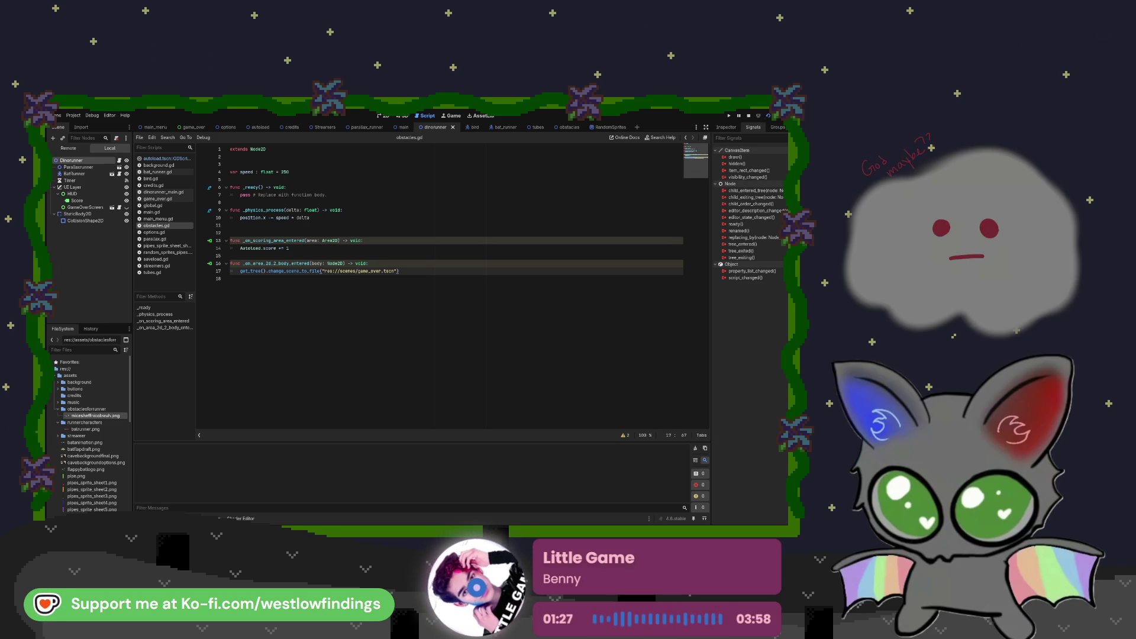
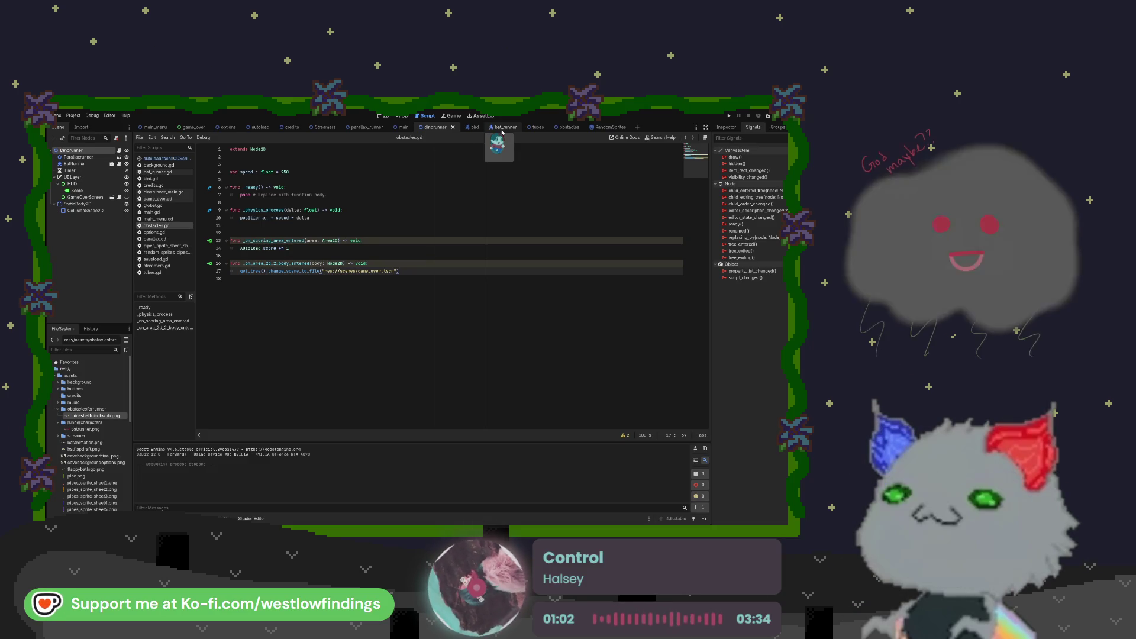
# - Put BatRunner on collision layer 2 with layer 1 turned off, then switch to the obstacles scene
pyautogui.click(501, 128)
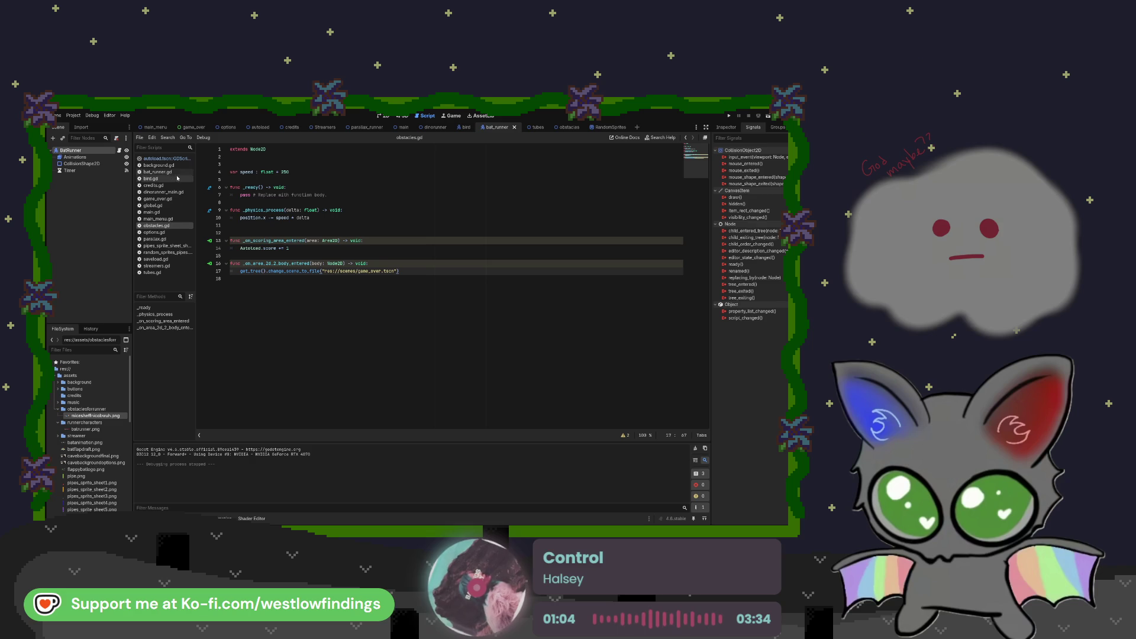
pyautogui.click(726, 128)
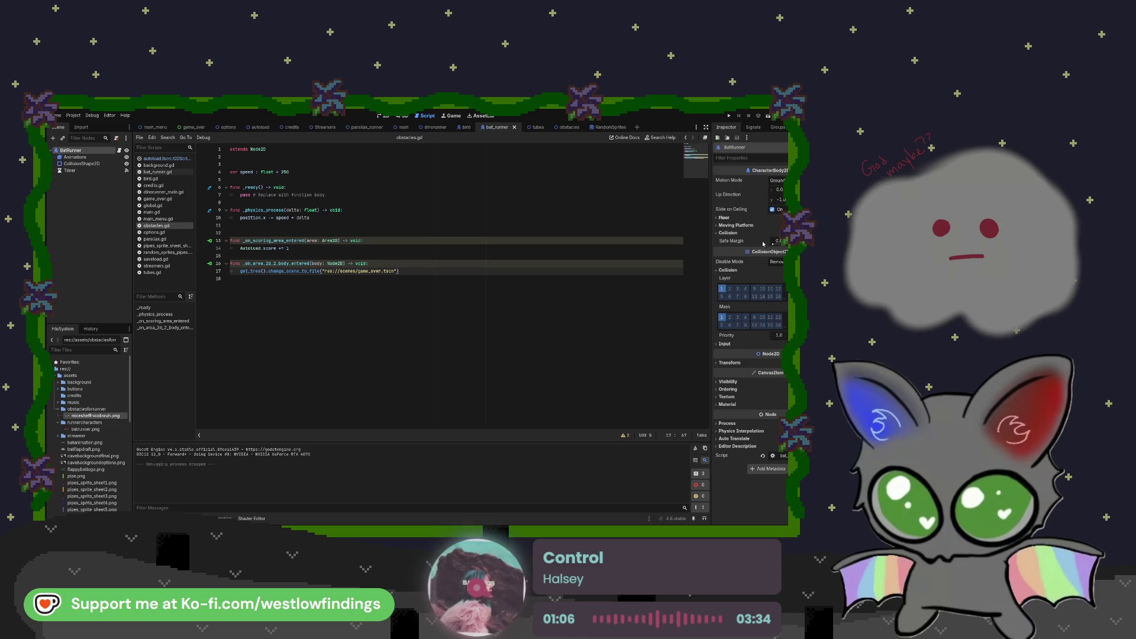
pyautogui.click(725, 290)
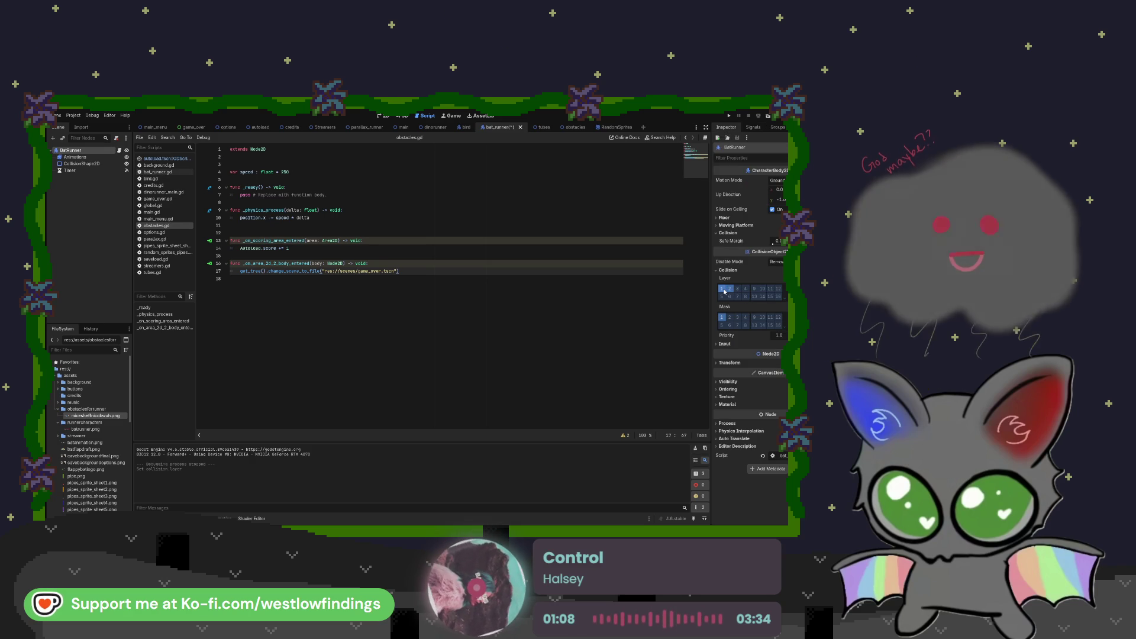
pyautogui.click(722, 289)
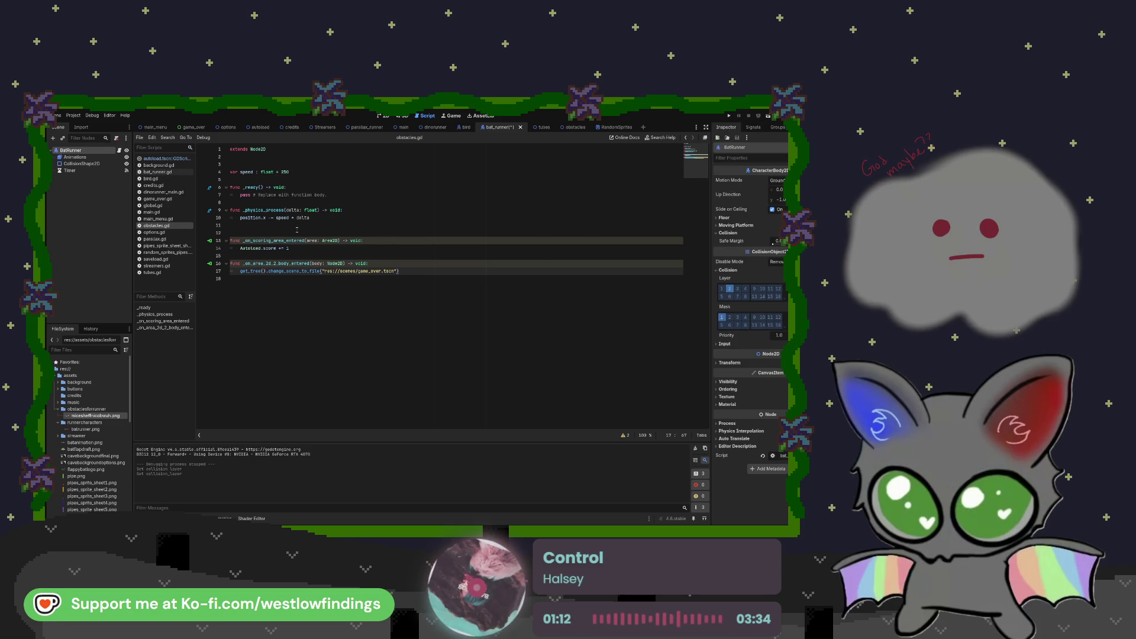
pyautogui.click(567, 127)
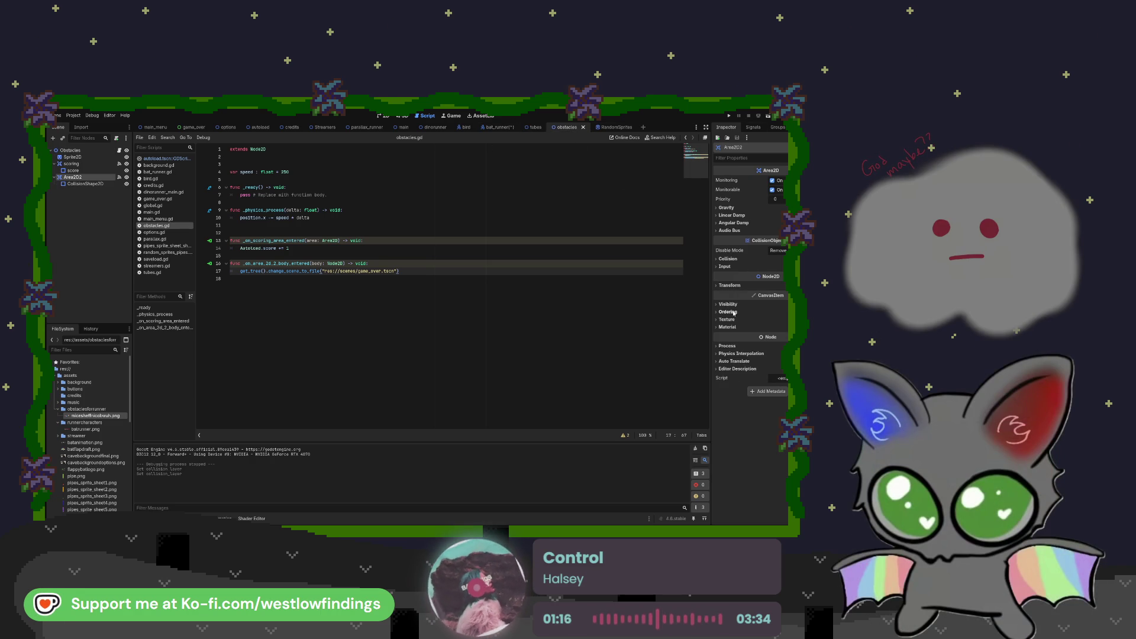
# - Set the obstacles' Area2D2 collision layer to 2 only
pyautogui.click(728, 304)
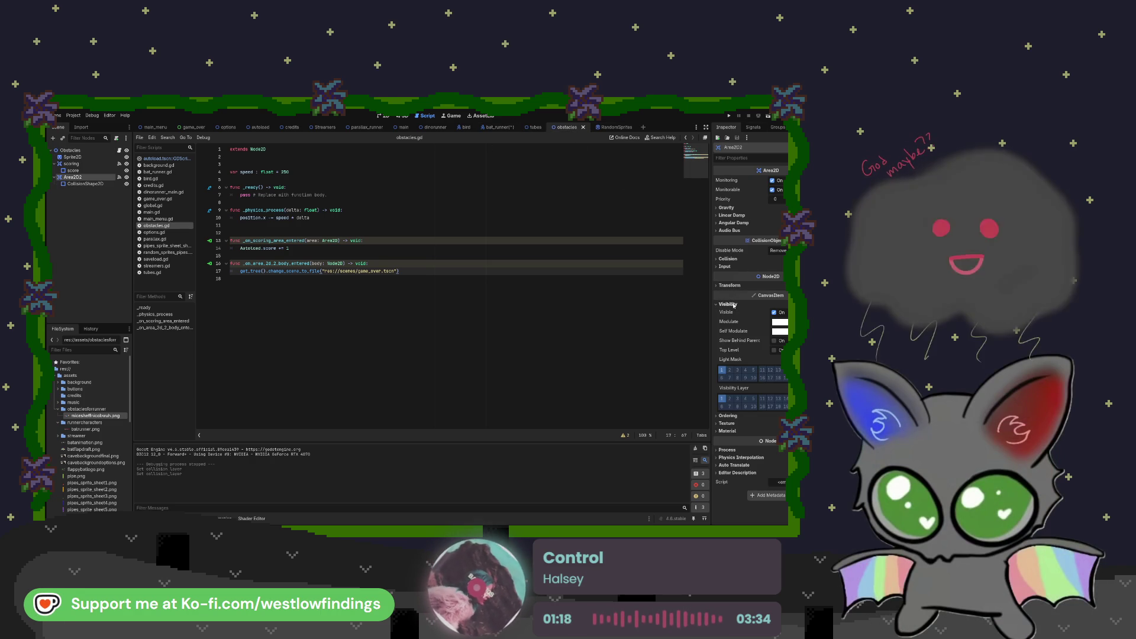
pyautogui.click(727, 304)
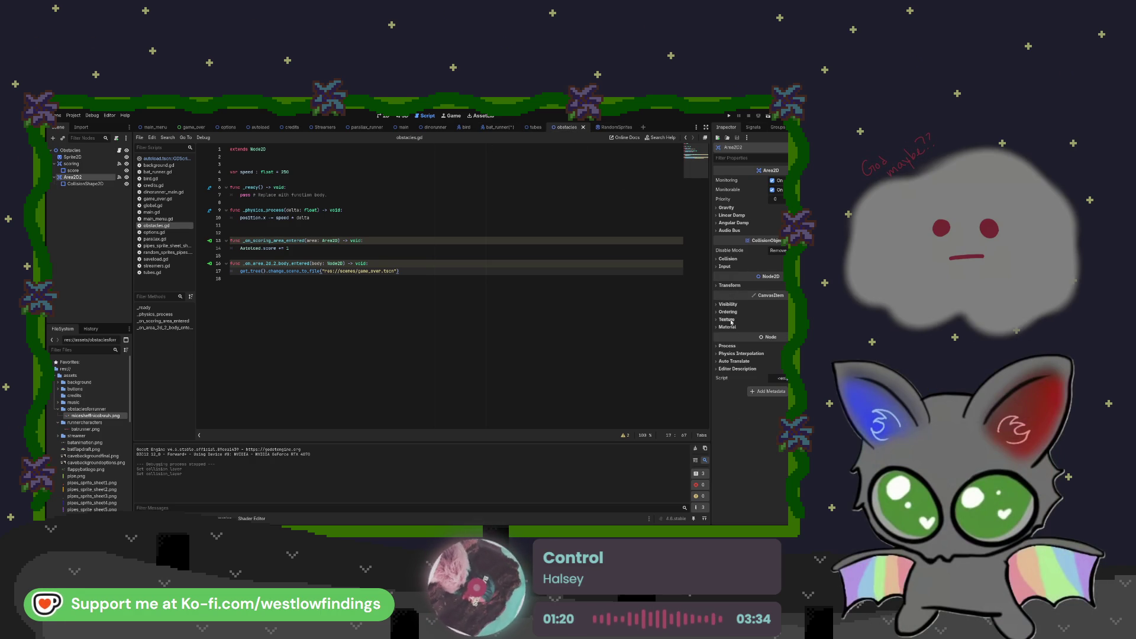
pyautogui.click(729, 312)
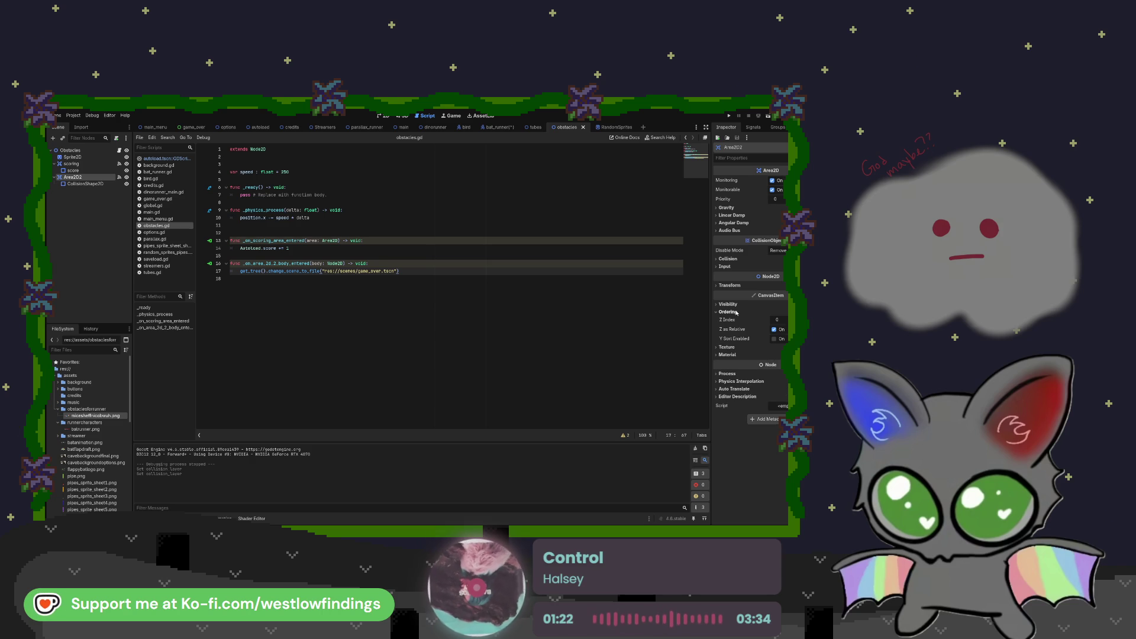
pyautogui.click(729, 312)
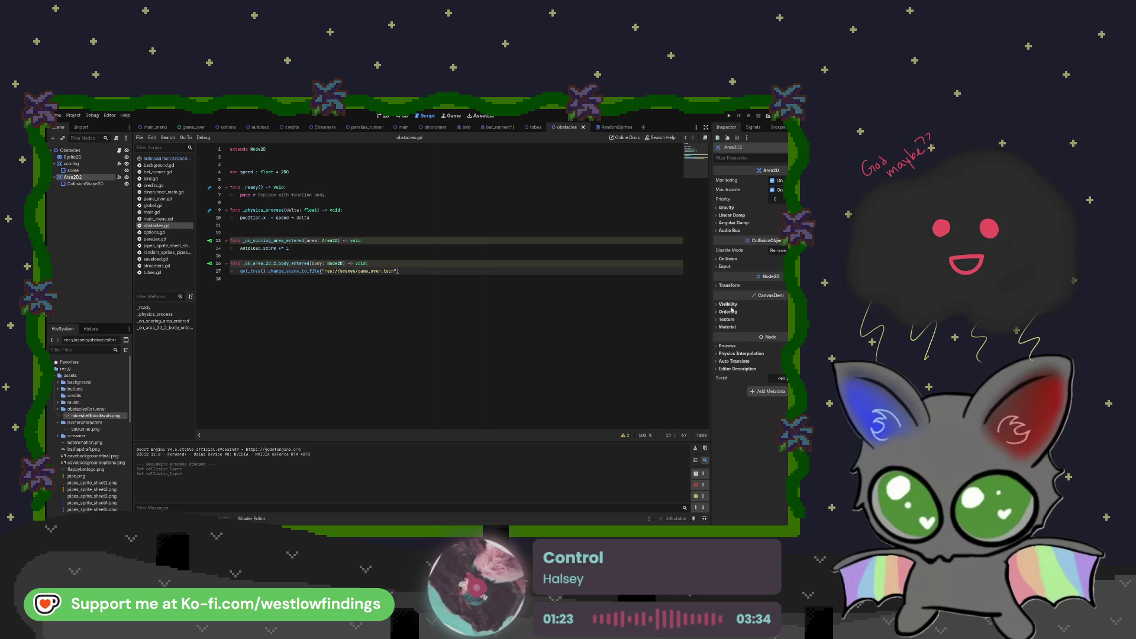
pyautogui.click(728, 259)
pyautogui.click(722, 277)
pyautogui.click(729, 277)
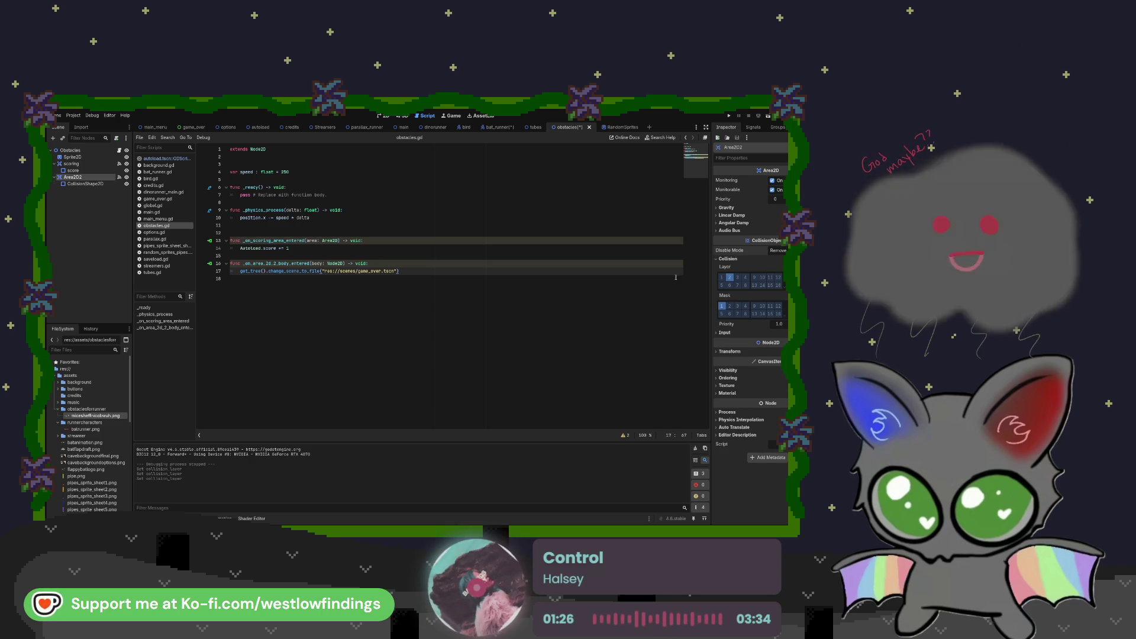
# - Save and test-run the game, then run it again from the Dinorunner scene and stop
pyautogui.press('F5')
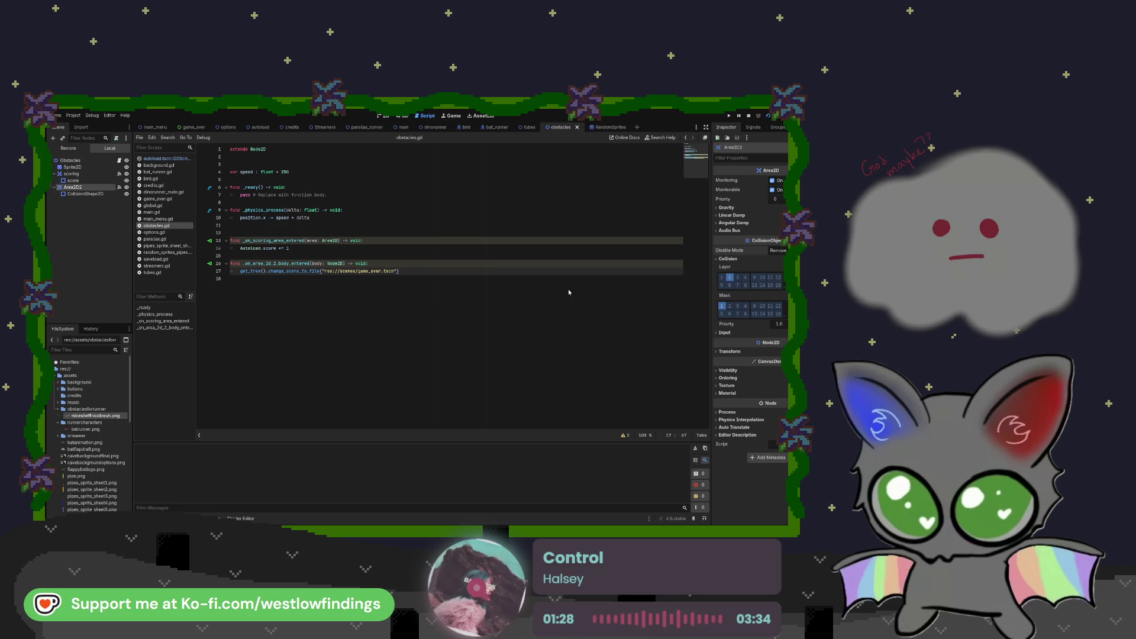
pyautogui.press('F8')
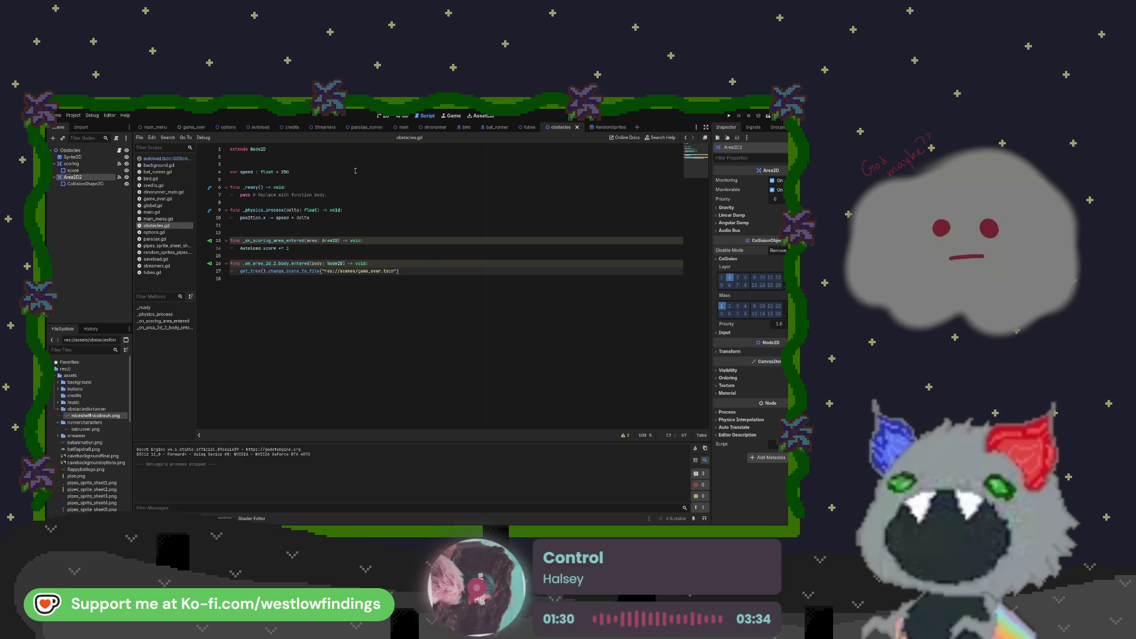
pyautogui.click(429, 125)
pyautogui.press('F6')
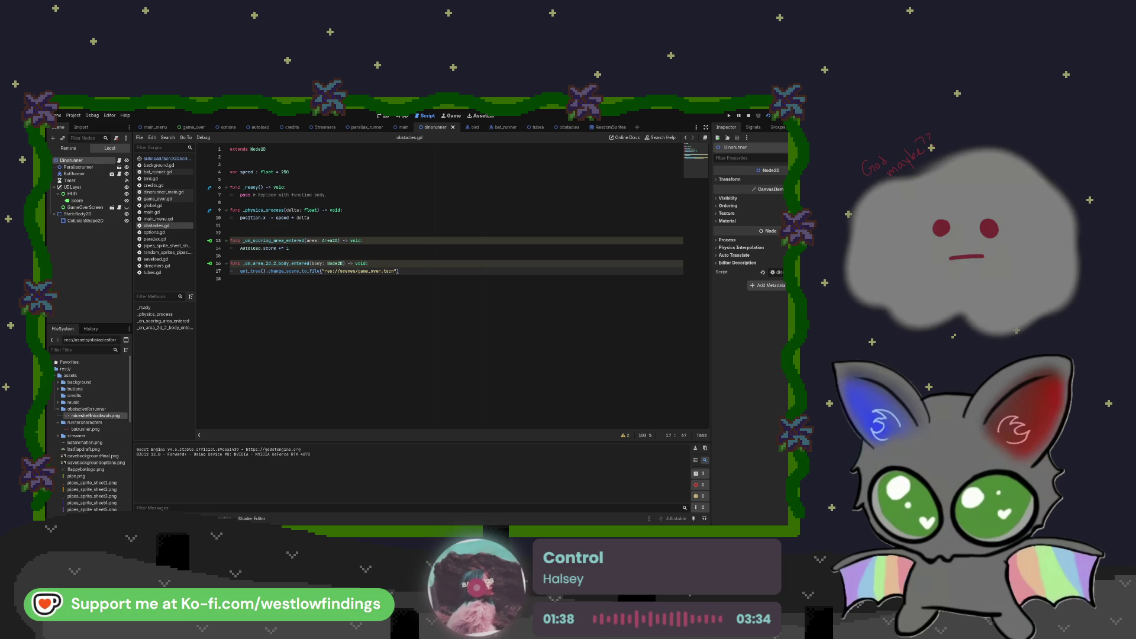
pyautogui.press('F8')
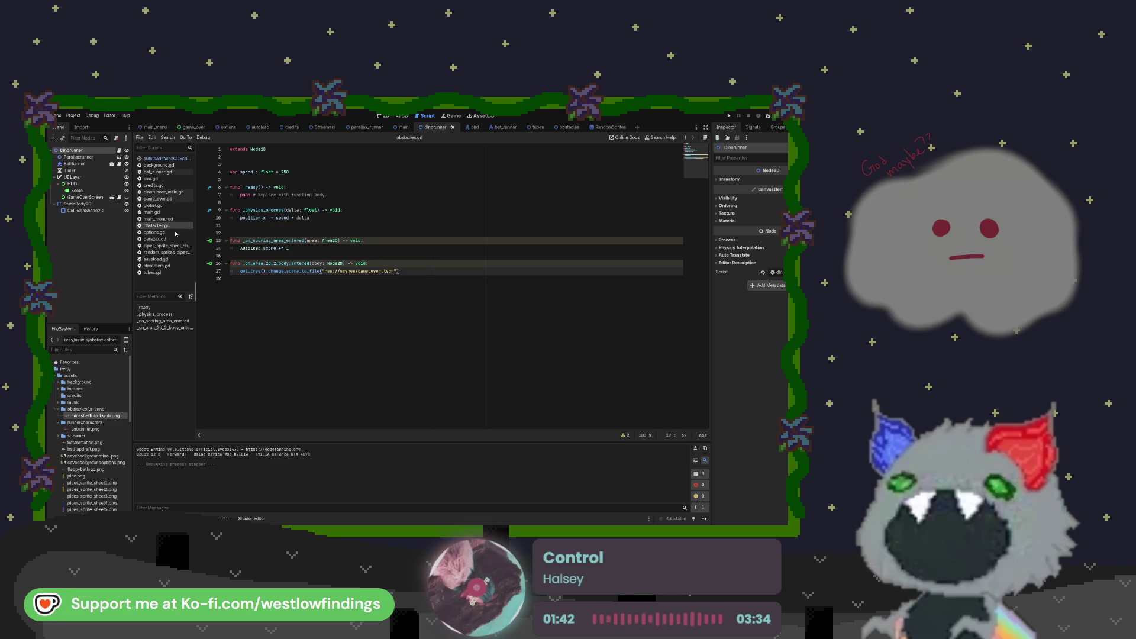
# - Undo BatRunner's layer change and toggle Area2D2's collision layer back to layer 1
pyautogui.click(497, 128)
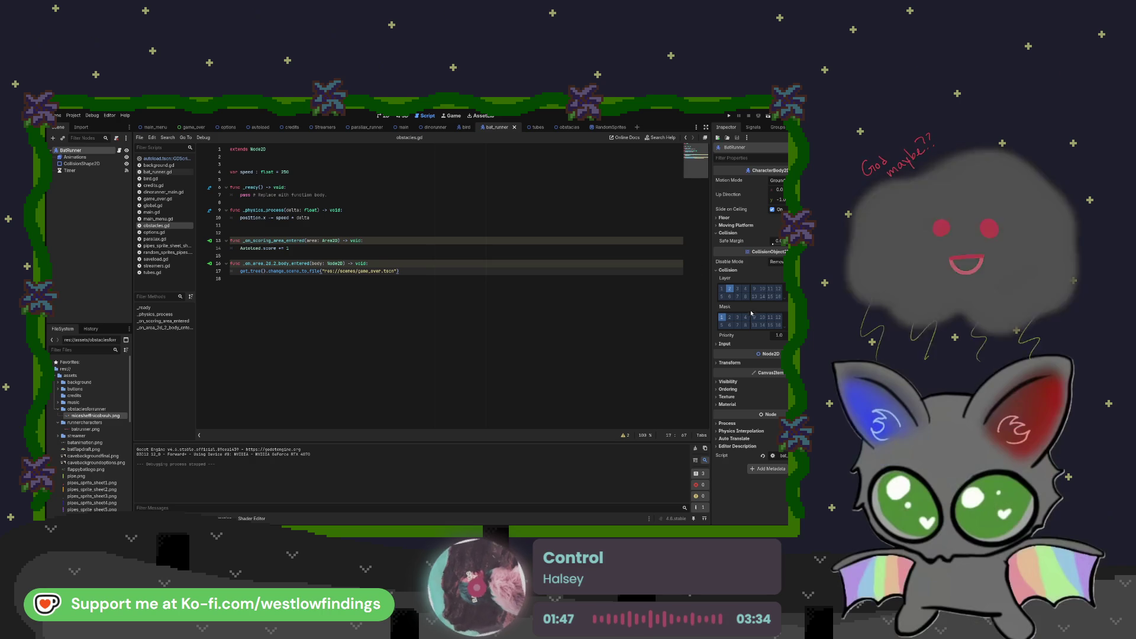
pyautogui.hotkey('ctrl', 'z')
pyautogui.click(568, 127)
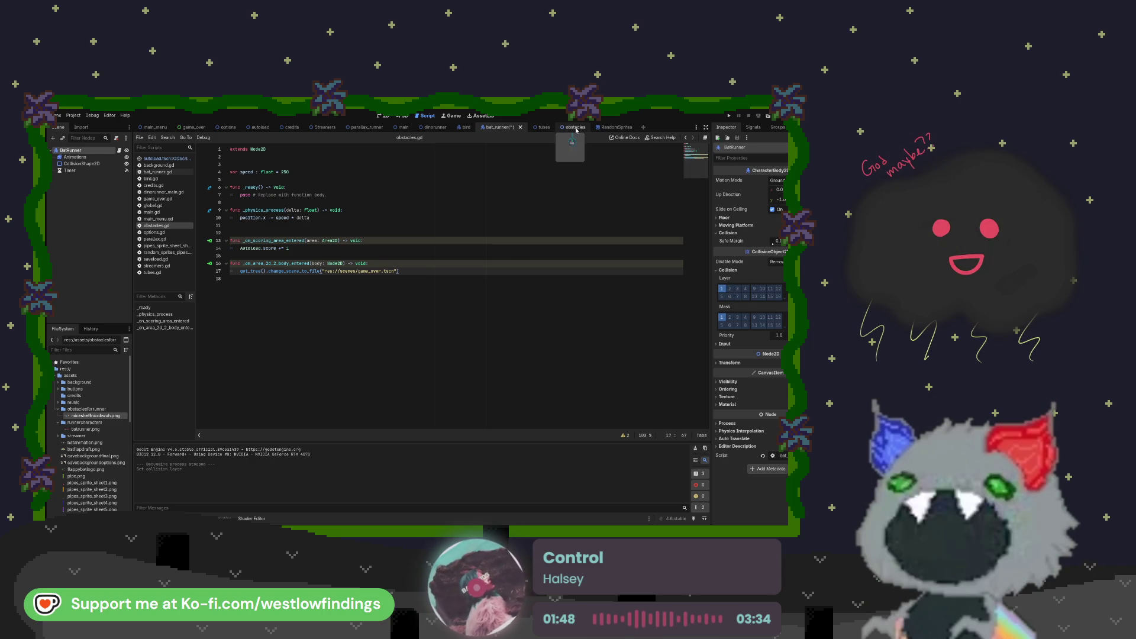
pyautogui.click(731, 277)
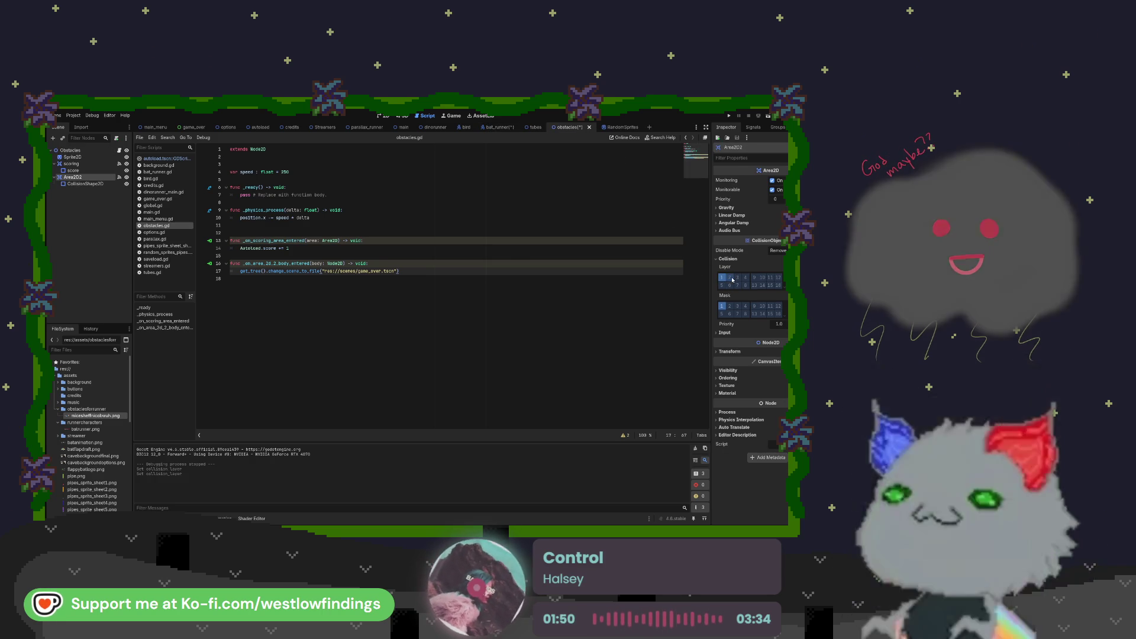
pyautogui.click(536, 201)
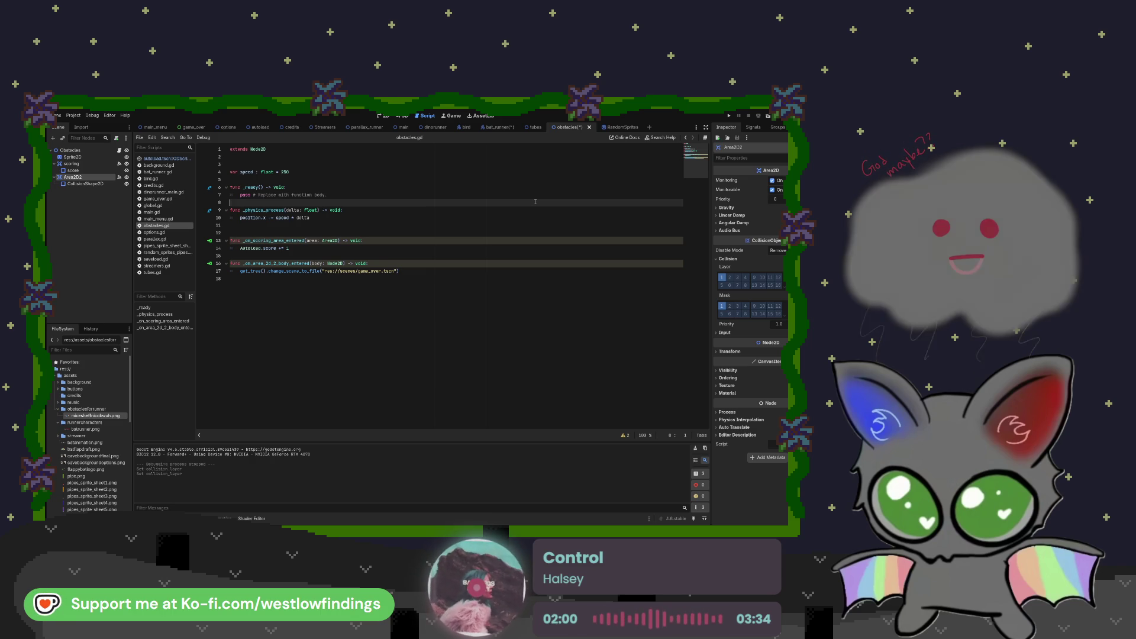
# - Add a print("the body that enters uwu") debug line at the top of the body_entered handler
pyautogui.click(389, 262)
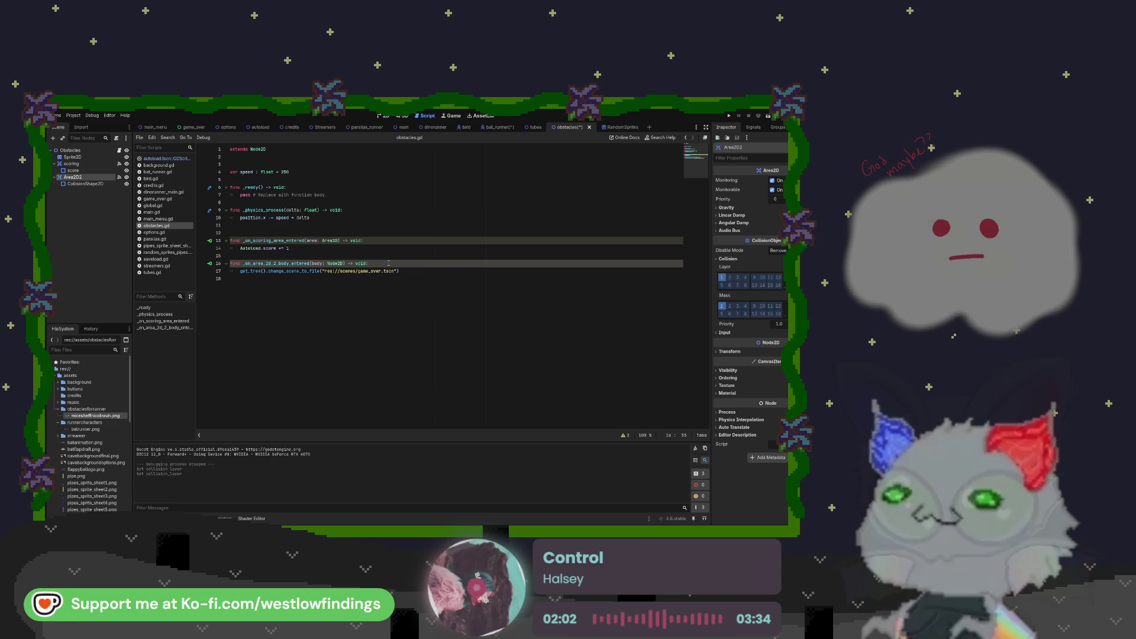
pyautogui.press('Return')
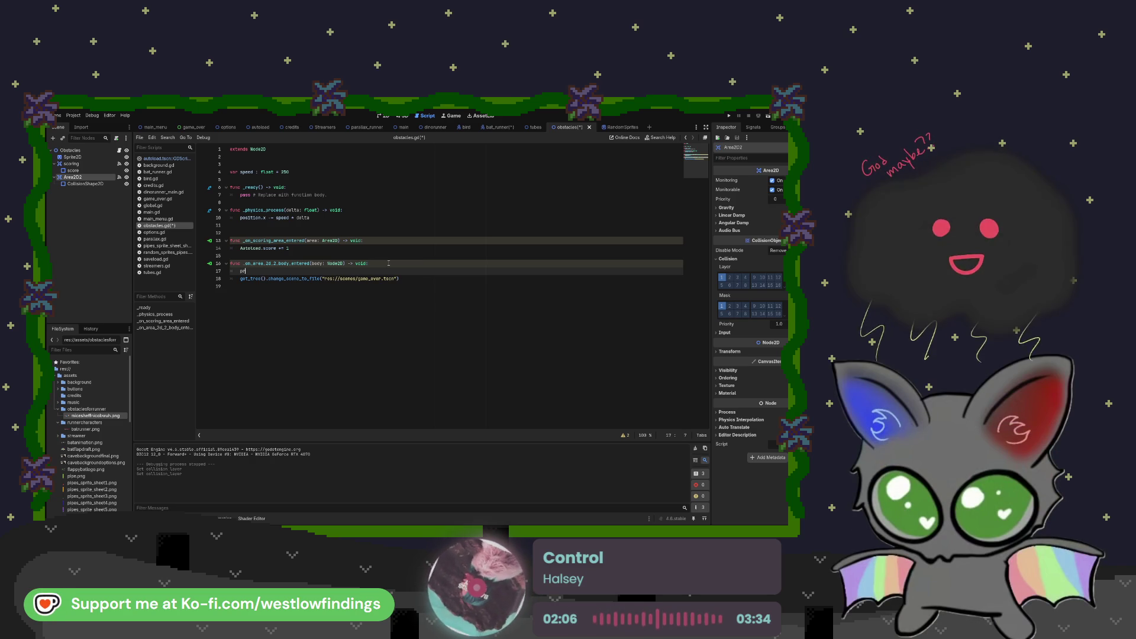
pyautogui.write('print(')
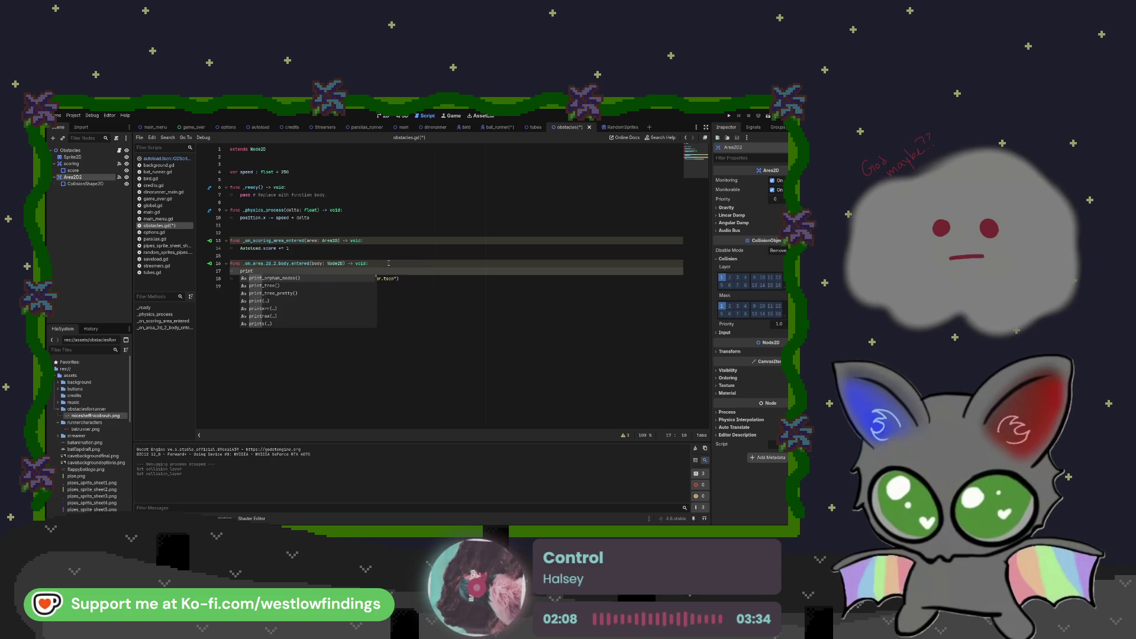
pyautogui.write('"the ')
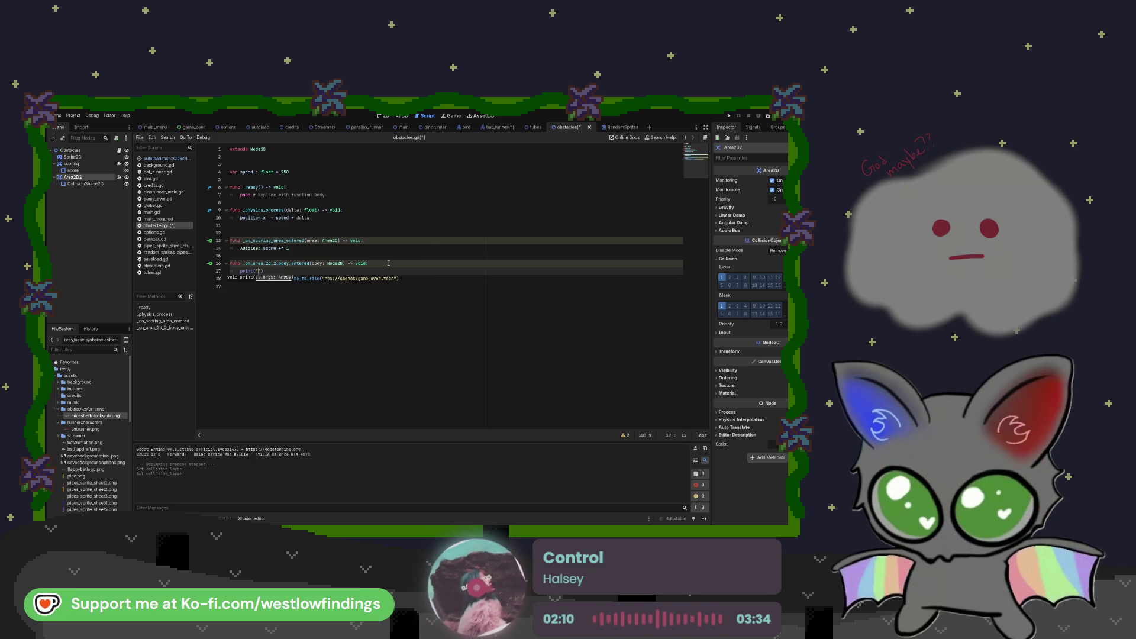
pyautogui.write('body that enters')
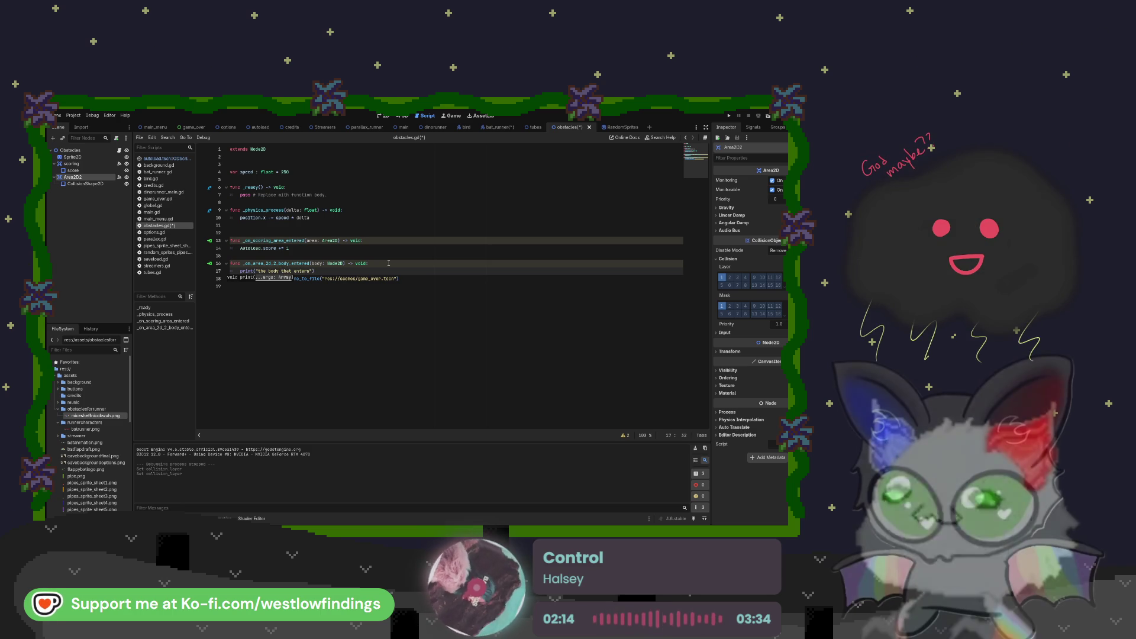
pyautogui.write('uwu')
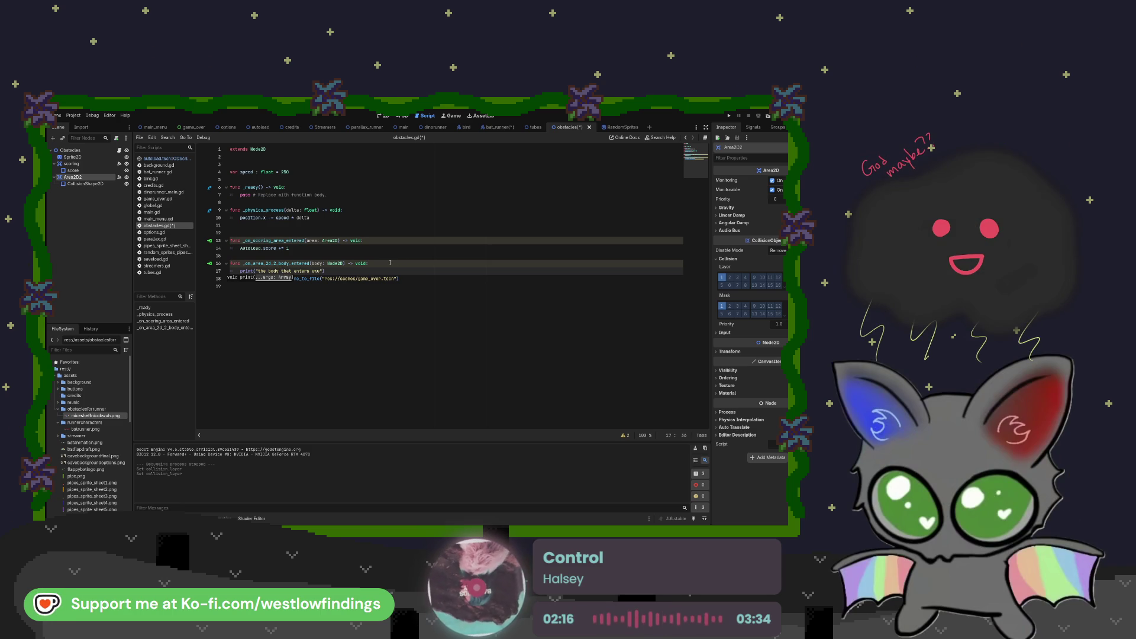
pyautogui.click(421, 127)
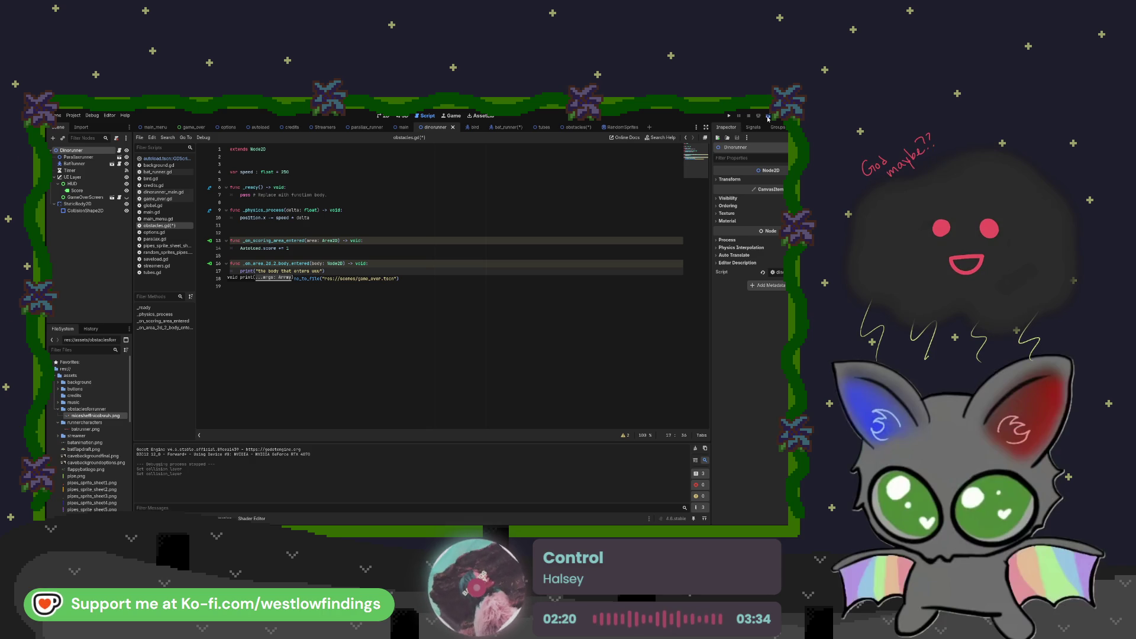
# - Test-run the game, then delete the message text from the print call on line 17
pyautogui.click(767, 118)
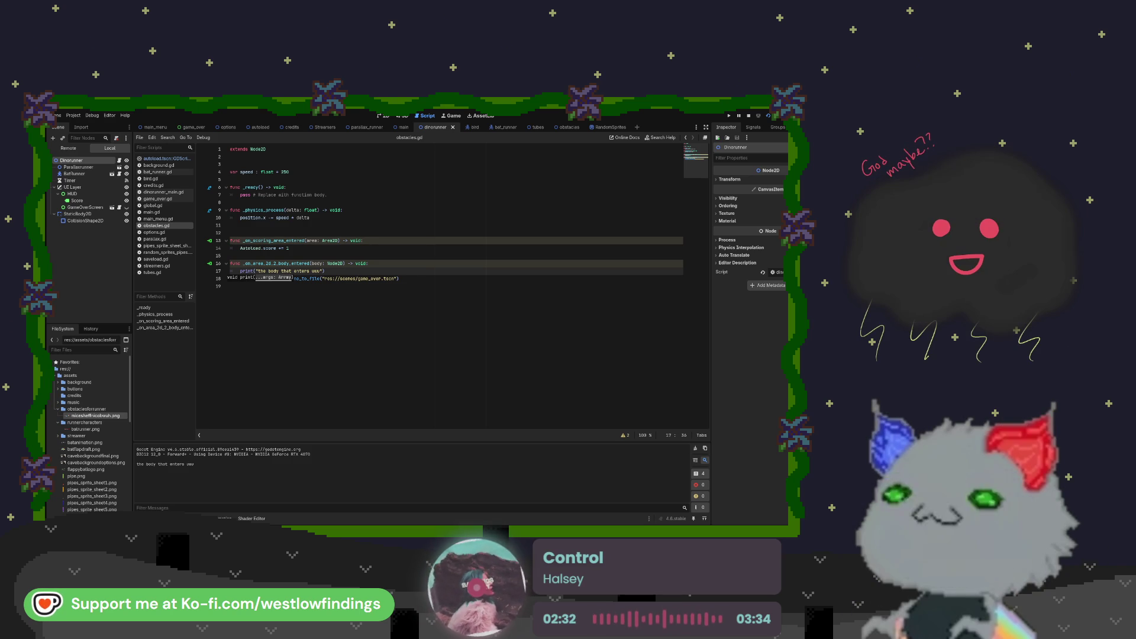
pyautogui.press('F8')
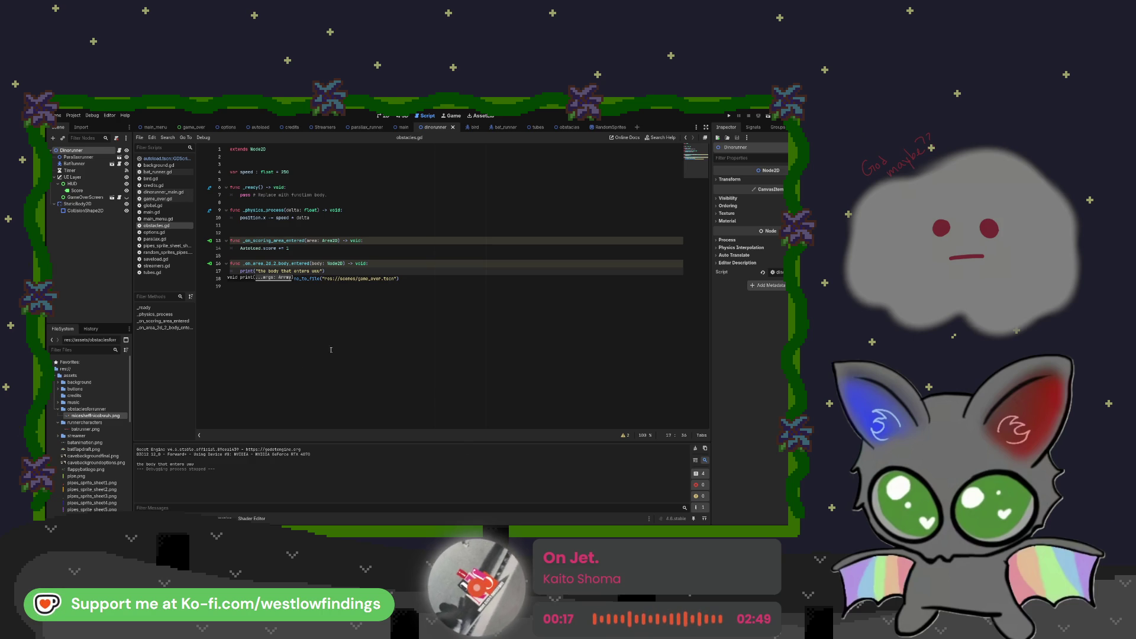
pyautogui.moveTo(322, 271); pyautogui.dragTo(255, 271)
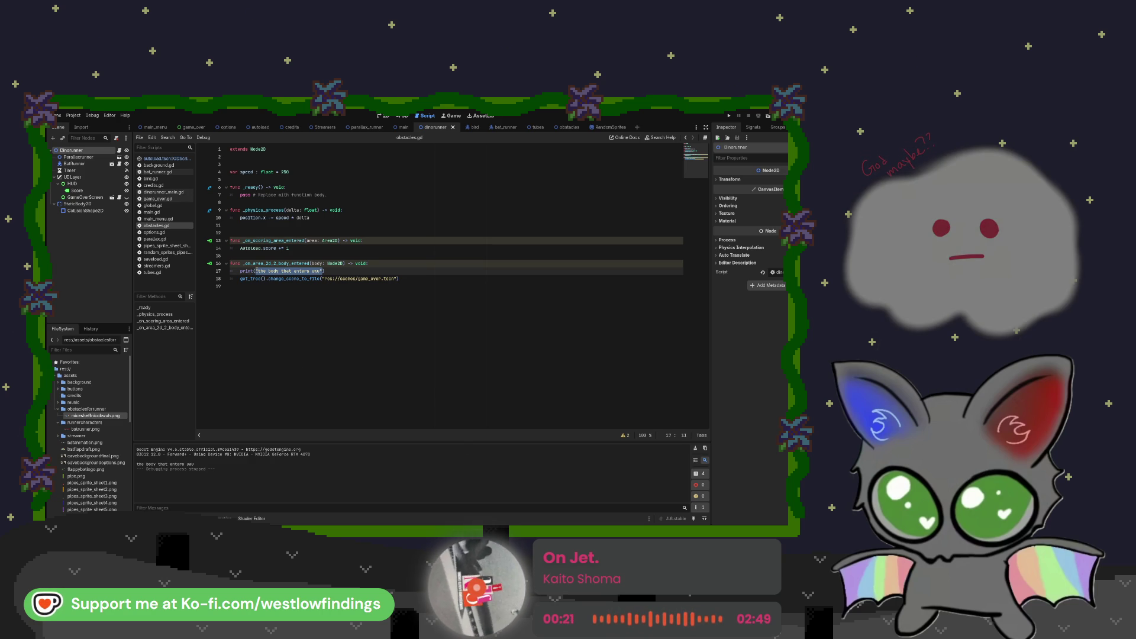
pyautogui.press('BackSpace')
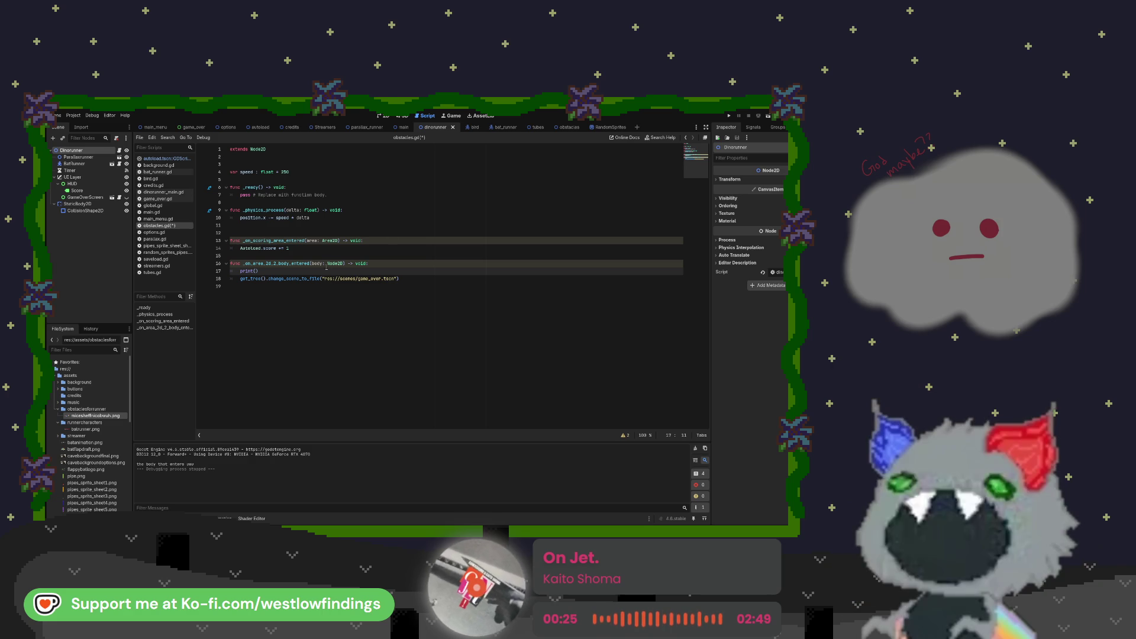
# - Make line 17 read print(Node2D) via autocomplete and test-run the game to check the output
pyautogui.doubleClick(335, 264)
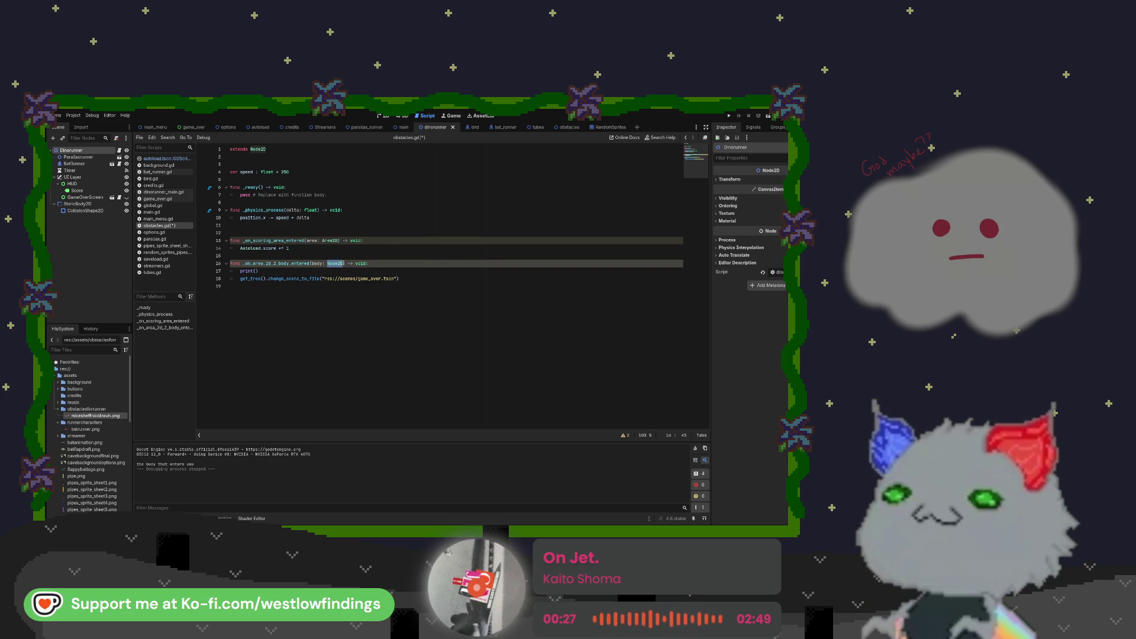
pyautogui.click(271, 272)
pyautogui.write('Node')
pyautogui.press('Down')
pyautogui.press('Return')
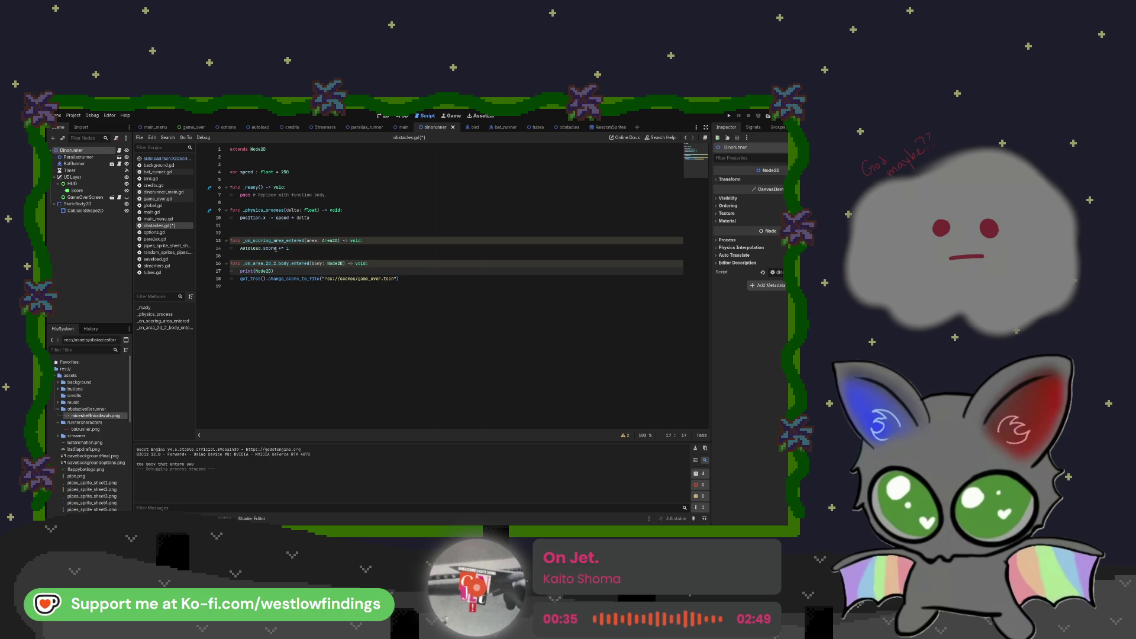
pyautogui.press('Right')
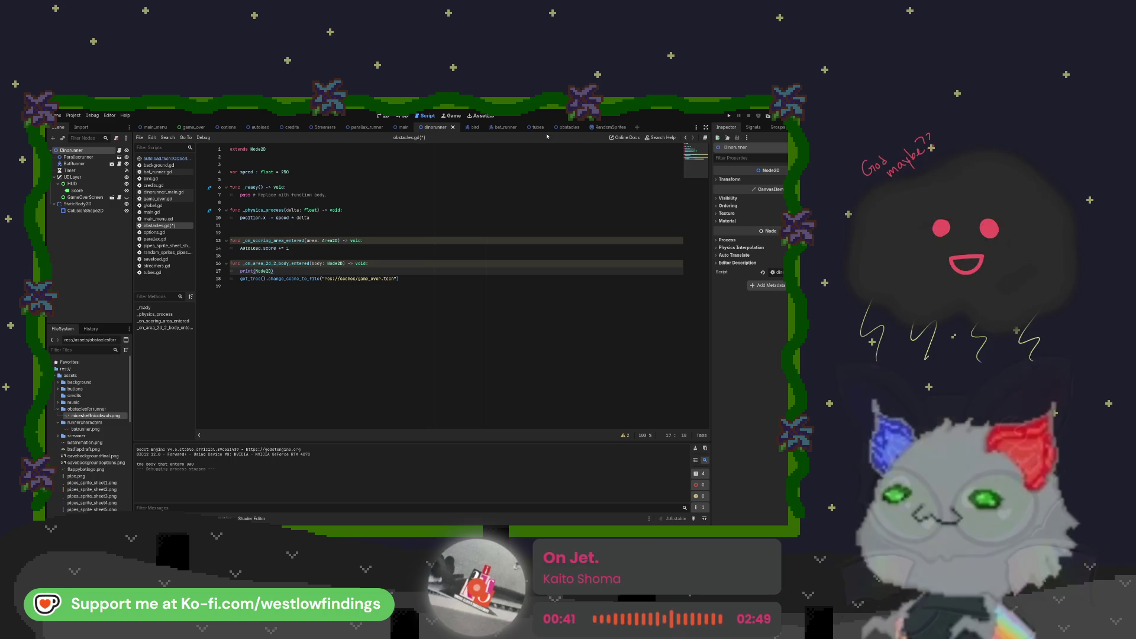
pyautogui.click(768, 116)
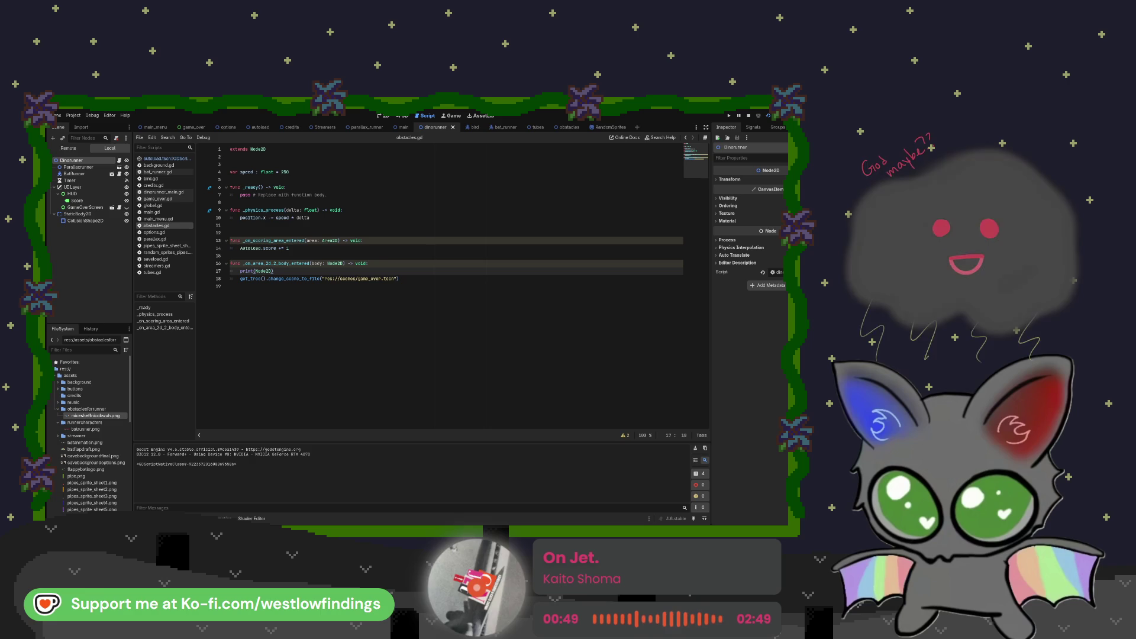
pyautogui.press('F8')
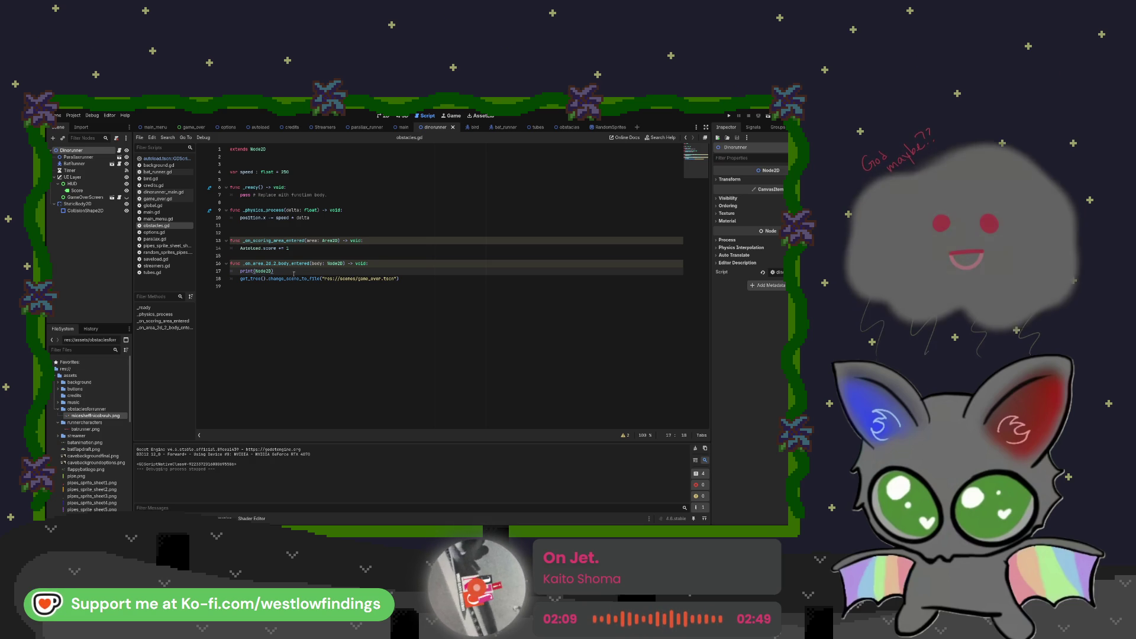
# - Delete the closing parenthesis of print(Node2D) on line 17
pyautogui.press('BackSpace')
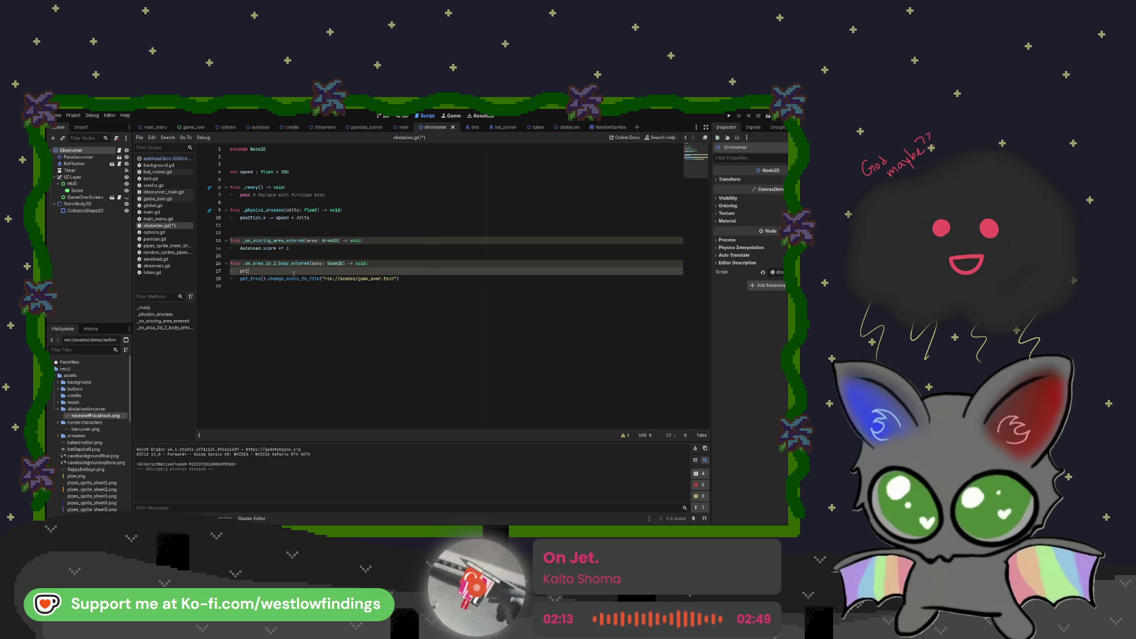
# - Remove the leftover print line and start an 'if' statement under the body_entered header
pyautogui.press('BackSpace')
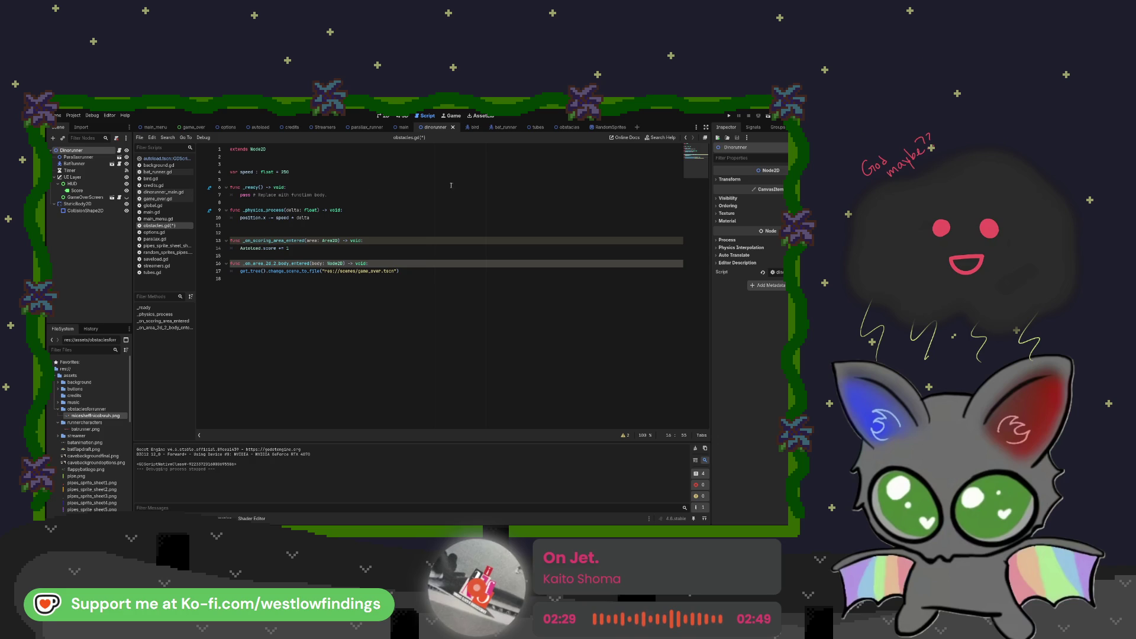
pyautogui.click(419, 270)
pyautogui.press('Up')
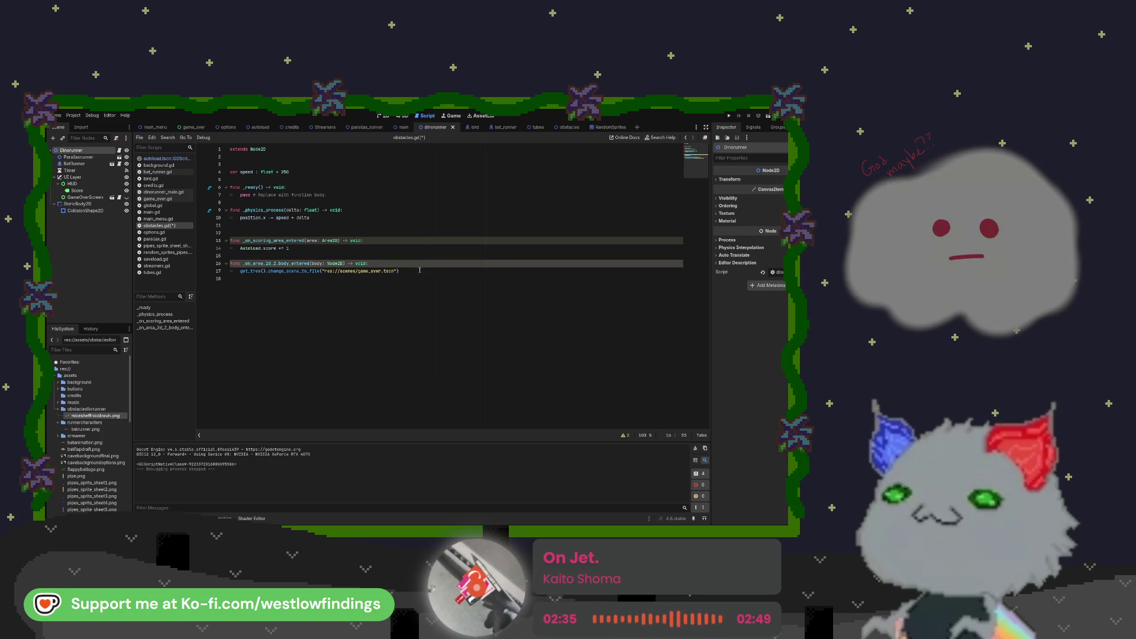
pyautogui.press('Return')
pyautogui.write('if')
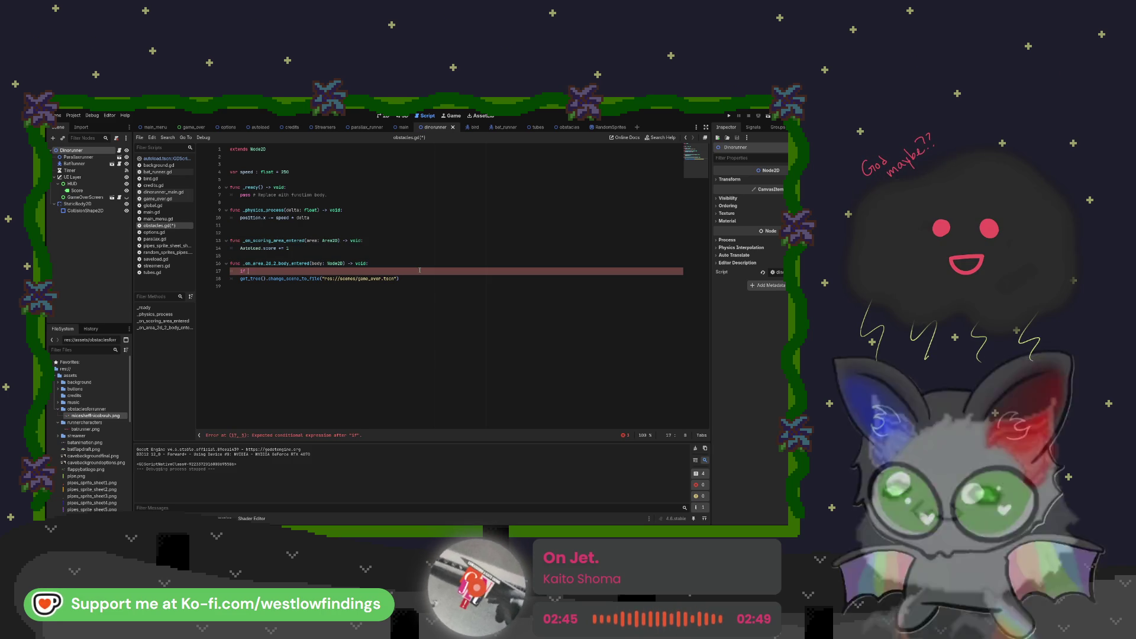
# - Complete the condition as if body.name == "bat_runner": and clear the stray text below it
pyautogui.write('body.name')
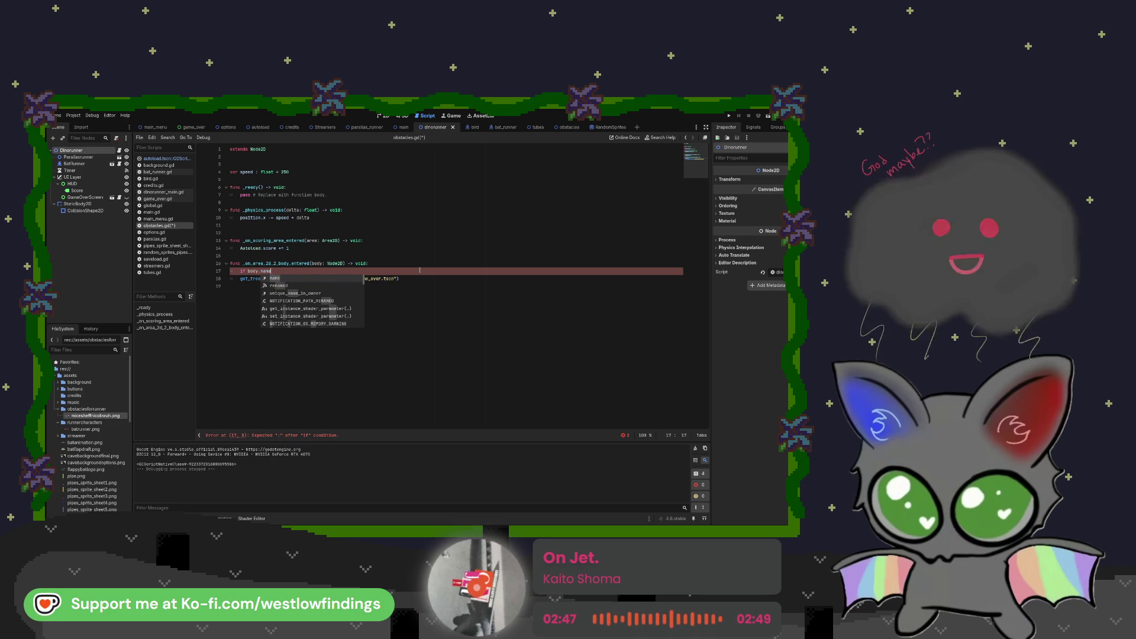
pyautogui.press('Escape')
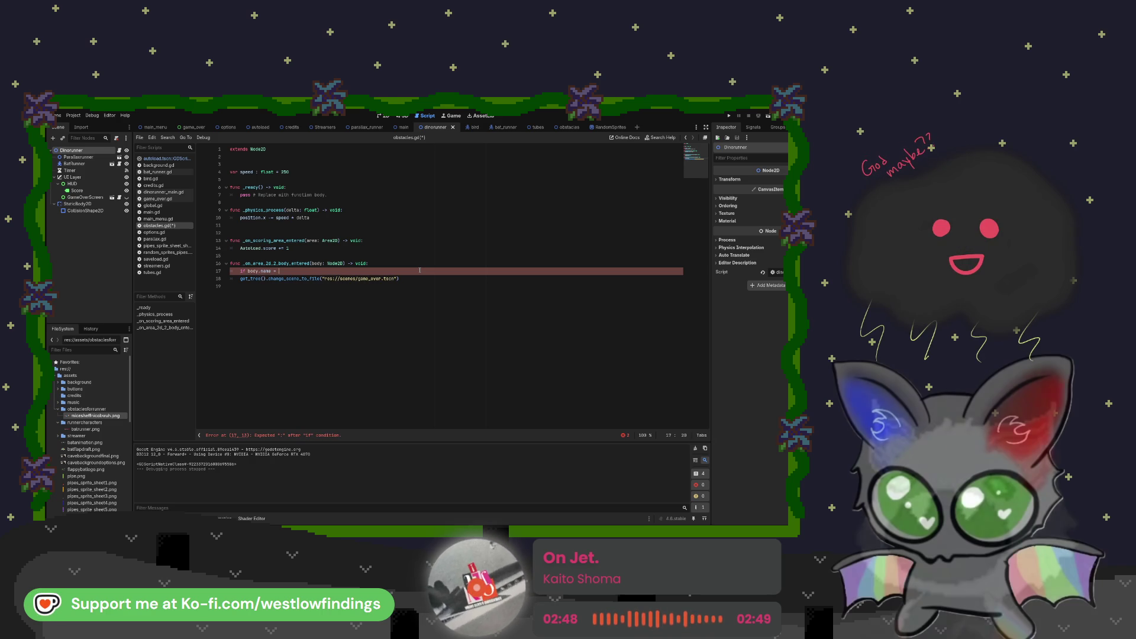
pyautogui.write('=')
pyautogui.press('BackSpace')
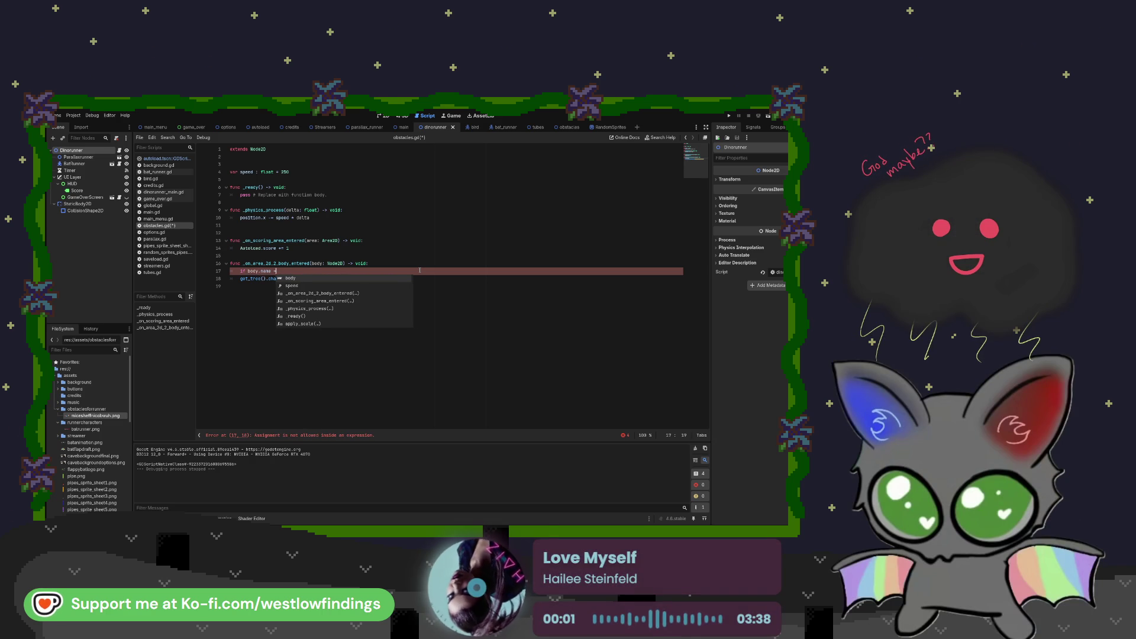
pyautogui.write('= ')
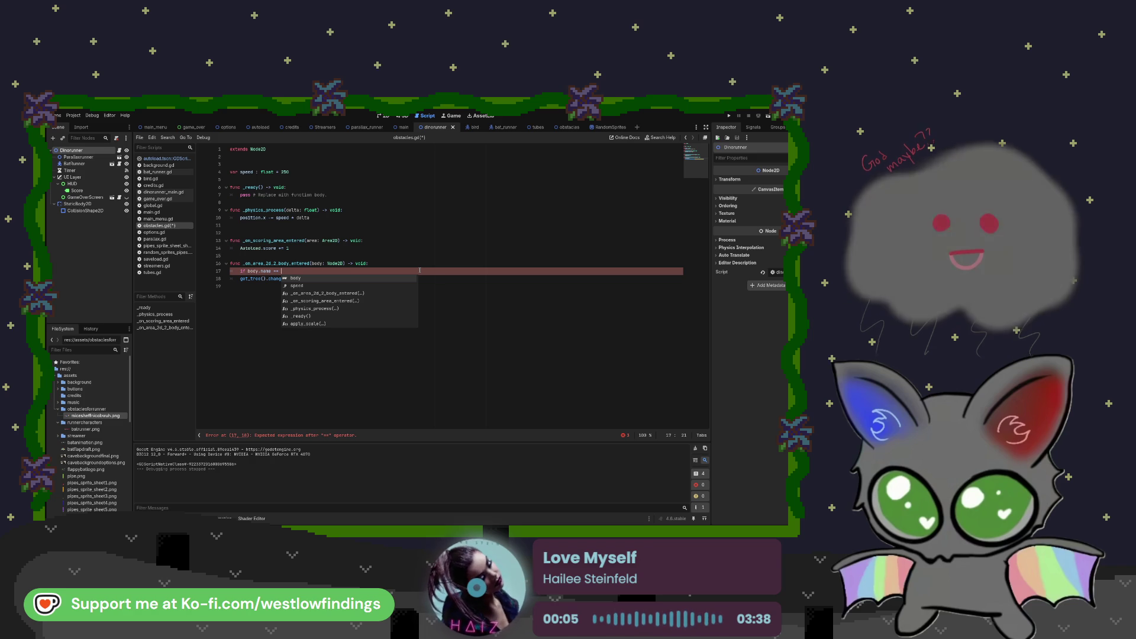
pyautogui.write('"')
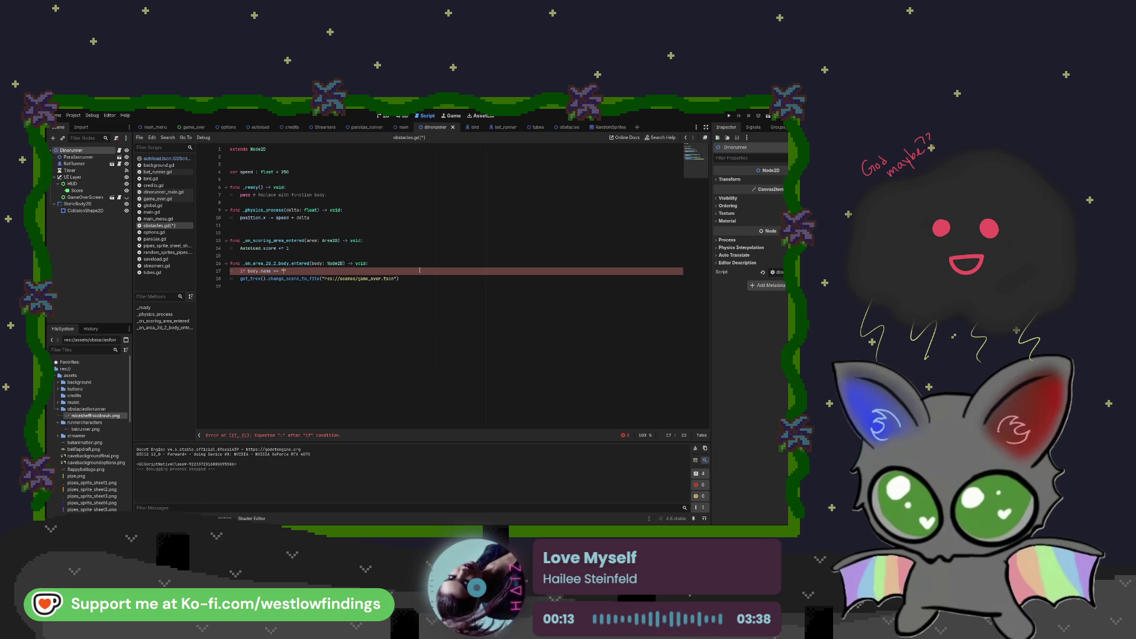
pyautogui.write('bat_runner')
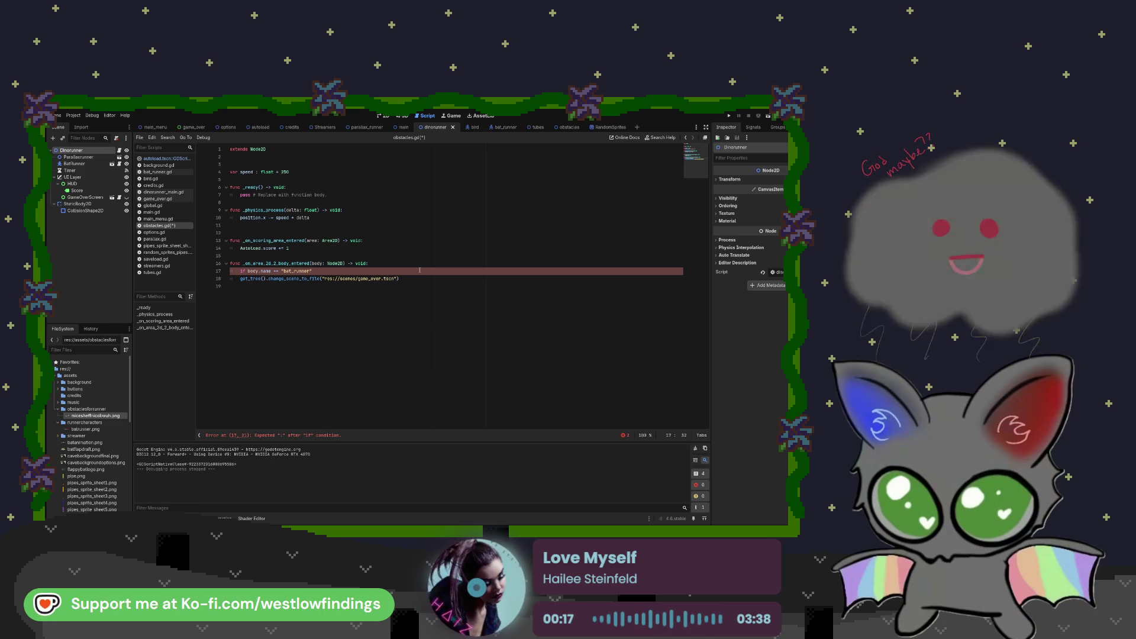
pyautogui.write('"')
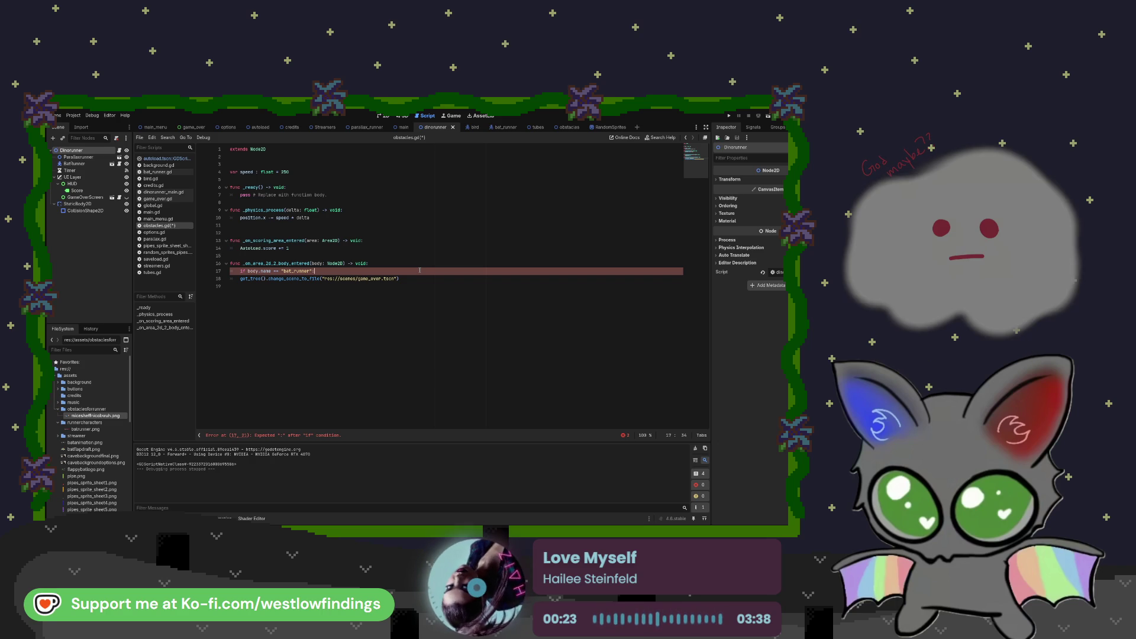
pyautogui.press('Return')
pyautogui.write('get')
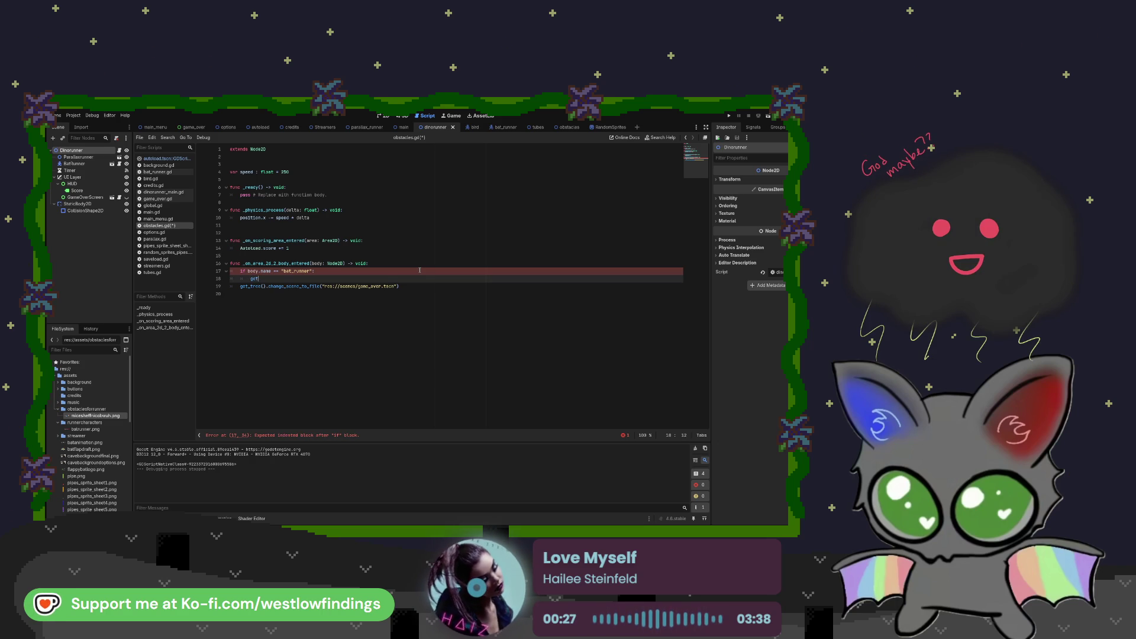
pyautogui.press('BackSpace')
pyautogui.press('BackSpace')
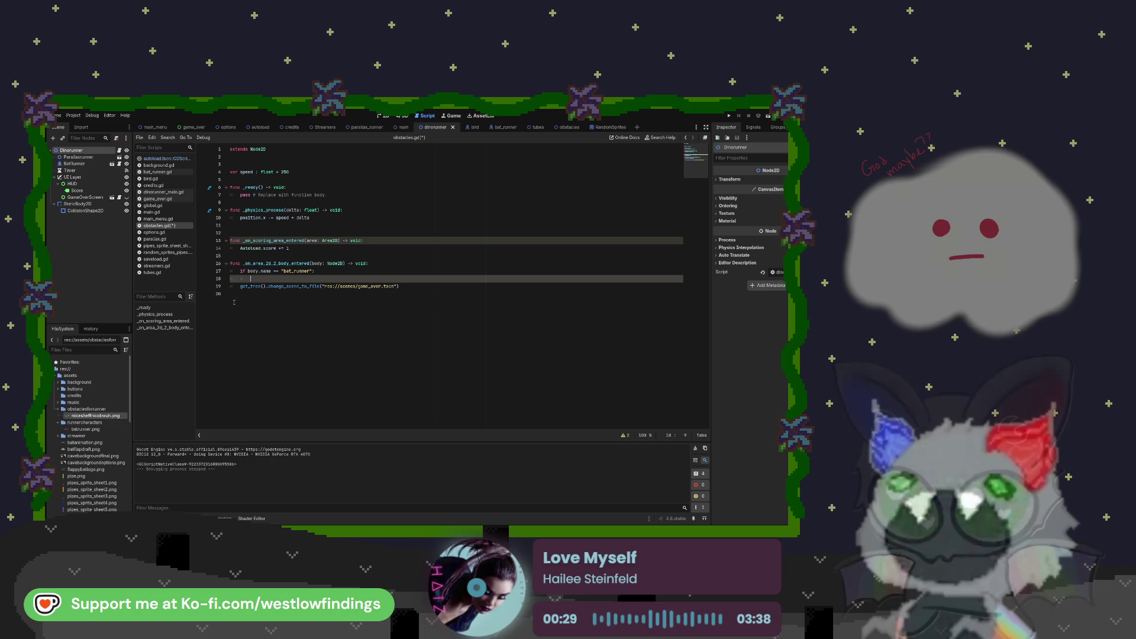
# - Move the get_tree() scene-change call under the bat_runner check and test-run the game
pyautogui.press('Delete')
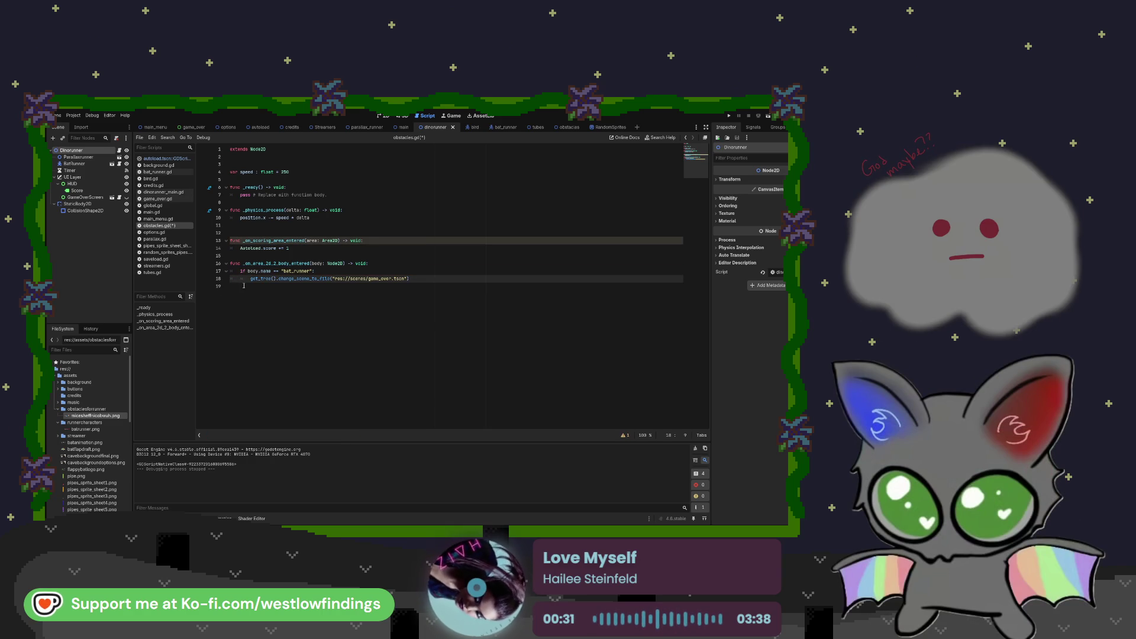
pyautogui.click(425, 280)
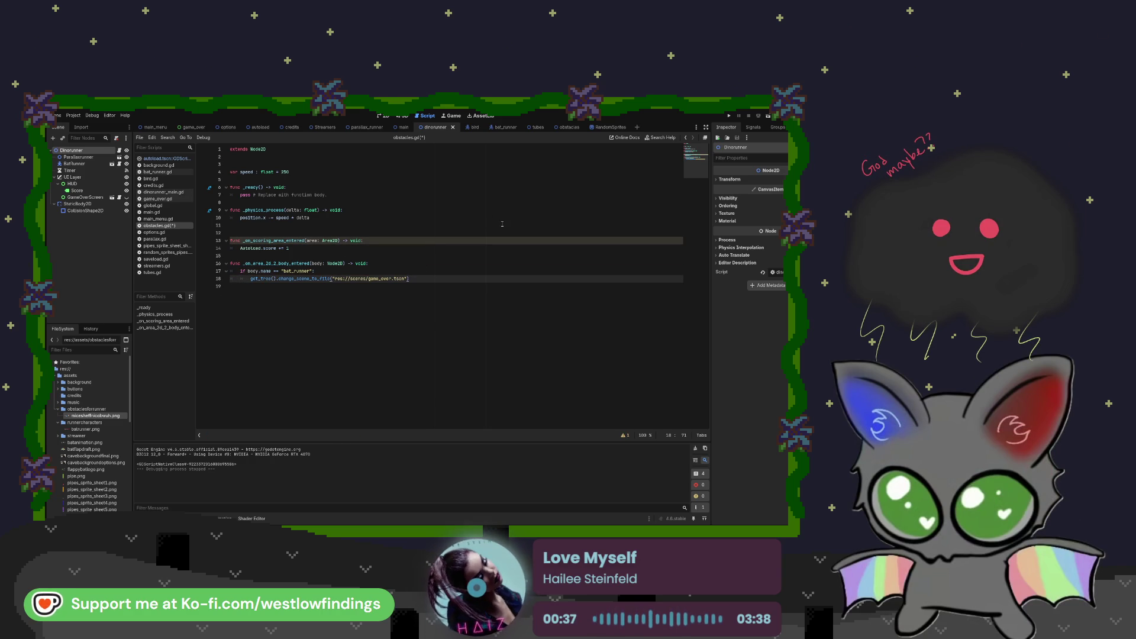
pyautogui.click(768, 116)
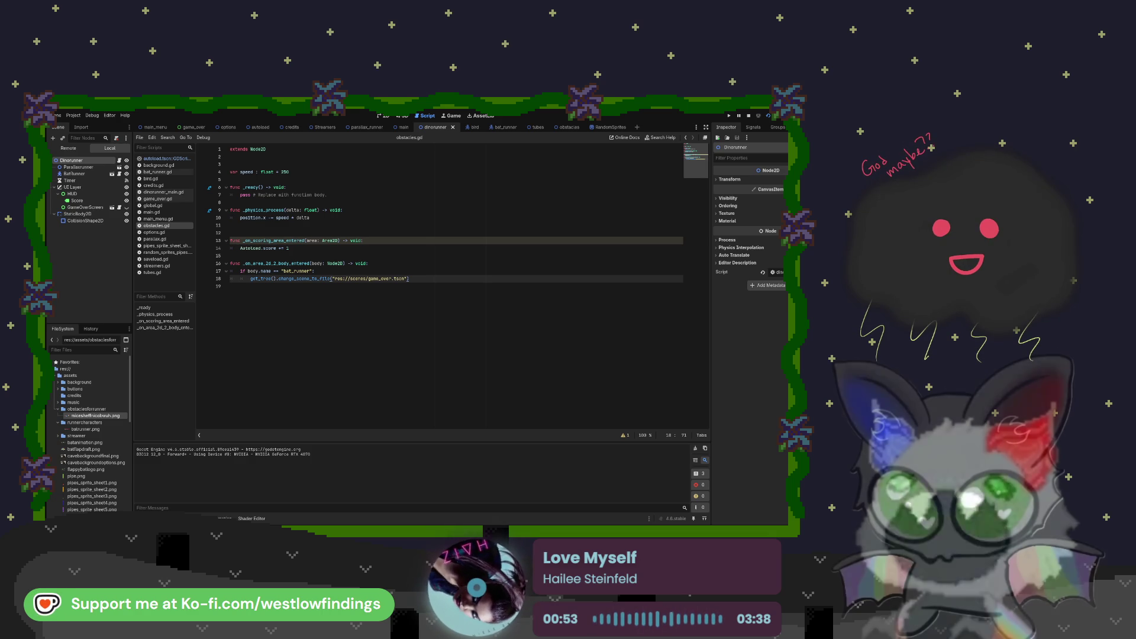
pyautogui.press('F8')
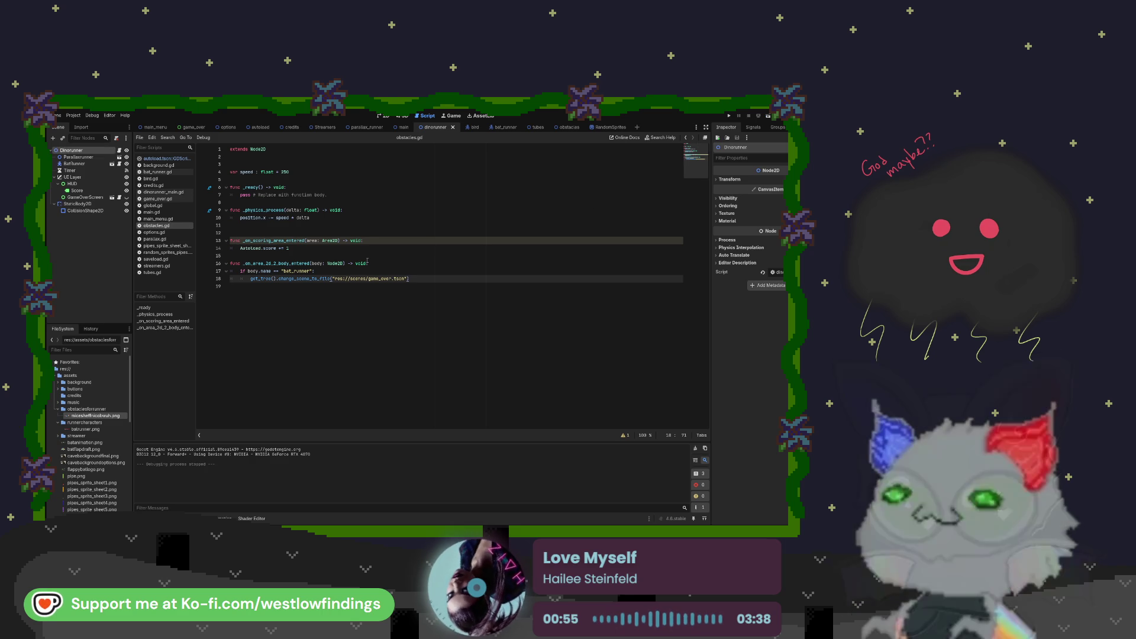
pyautogui.click(499, 128)
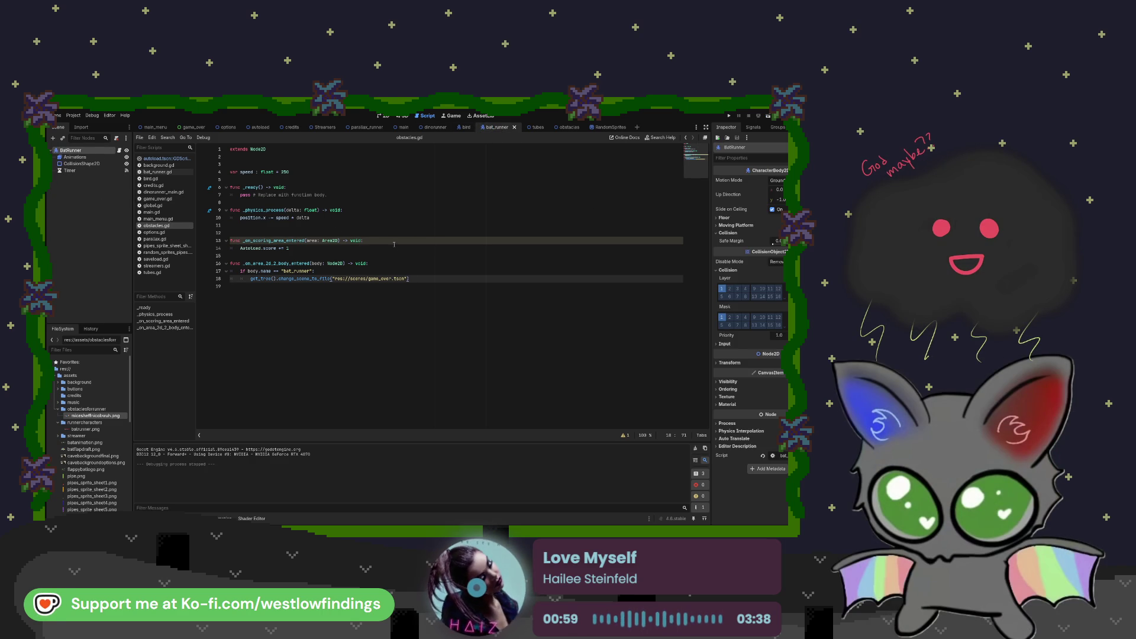
# - Change the collision check's name string on line 17 from bat_runner to "BatRunner"
pyautogui.click(295, 271)
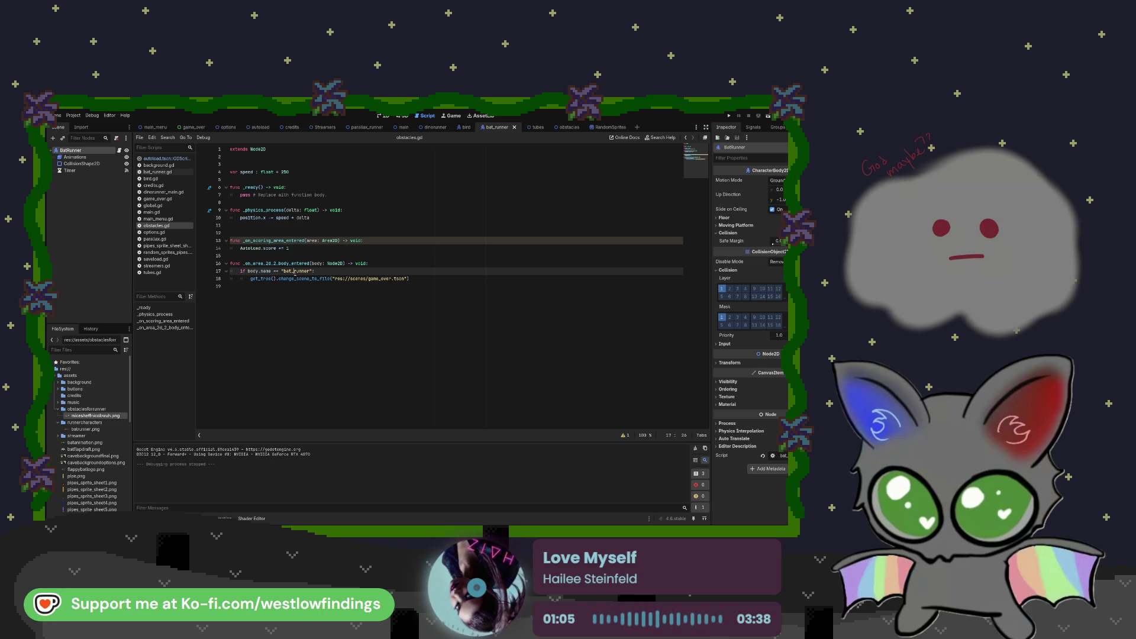
pyautogui.press('BackSpace')
pyautogui.write('R')
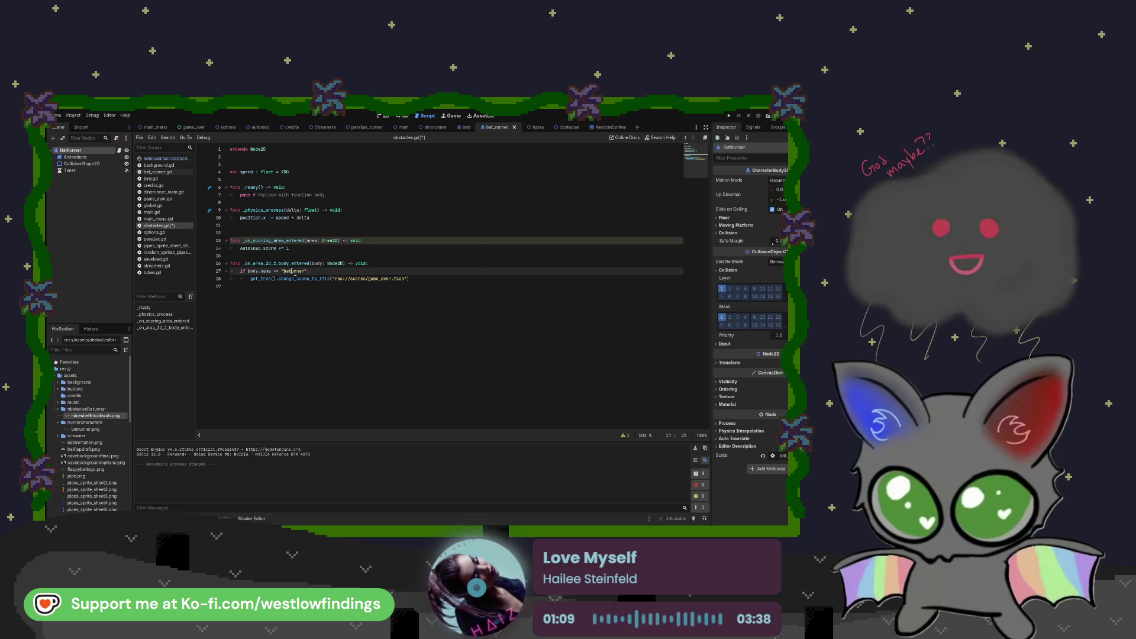
pyautogui.press('Left')
pyautogui.press('Left')
pyautogui.press('Left')
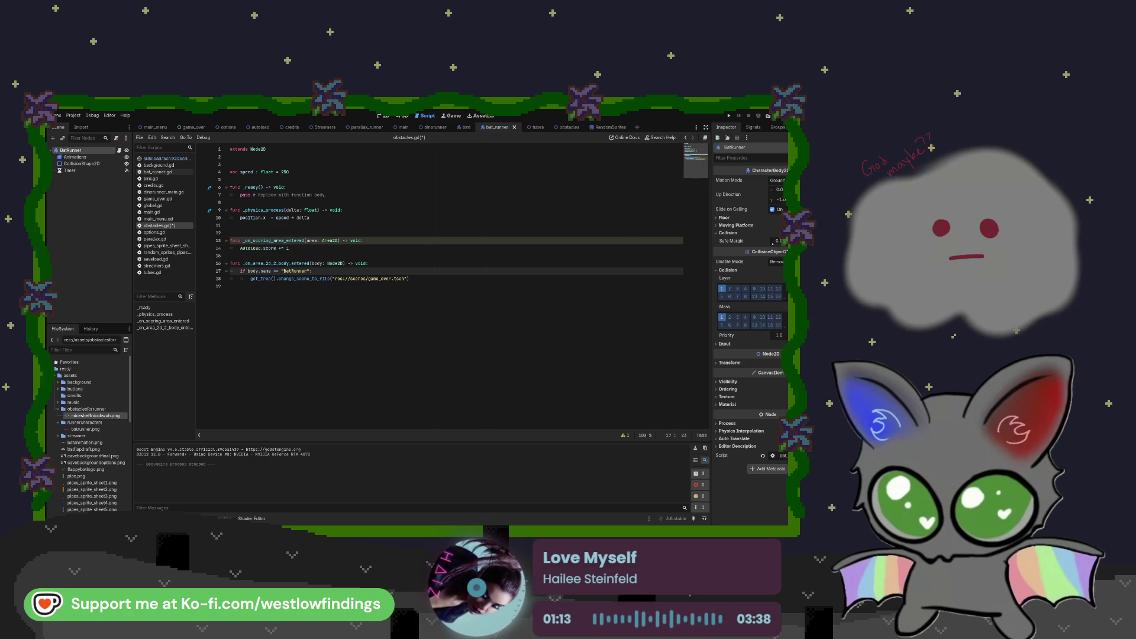
# - Run and stop the game three times from the dinorunner scene to test the BatRunner collision
pyautogui.click(436, 127)
pyautogui.press('F5')
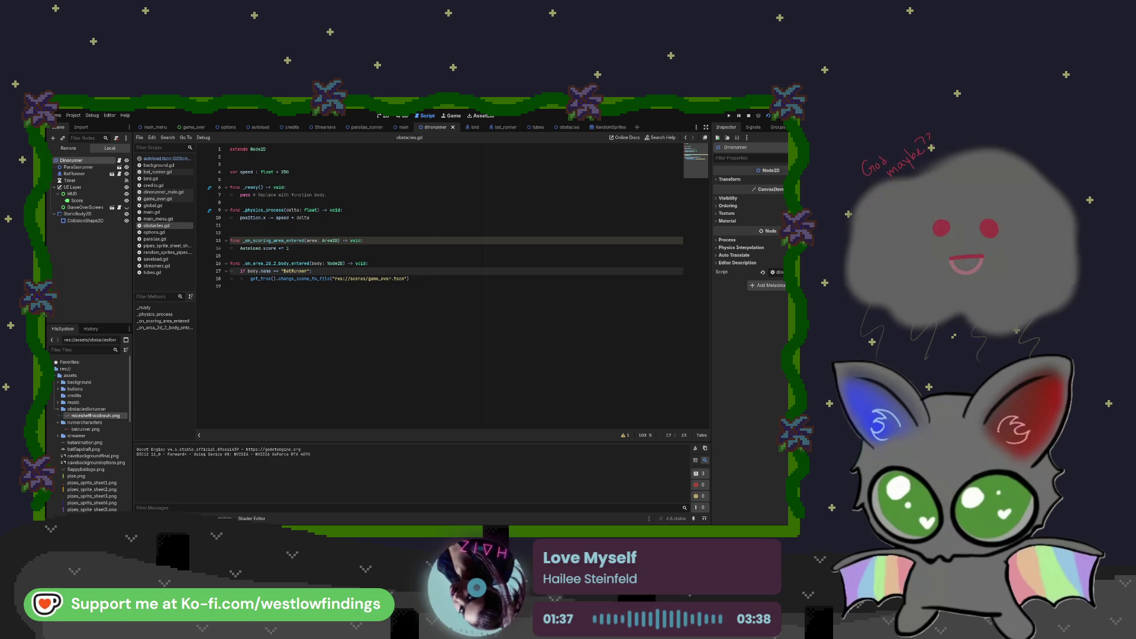
pyautogui.press('F8')
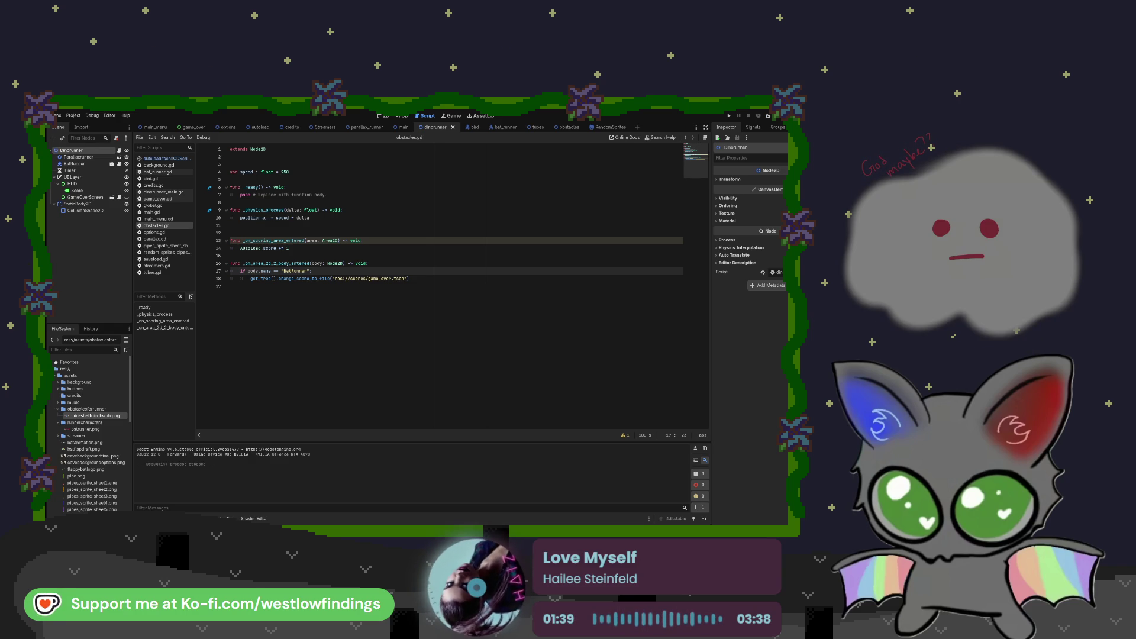
pyautogui.press('F5')
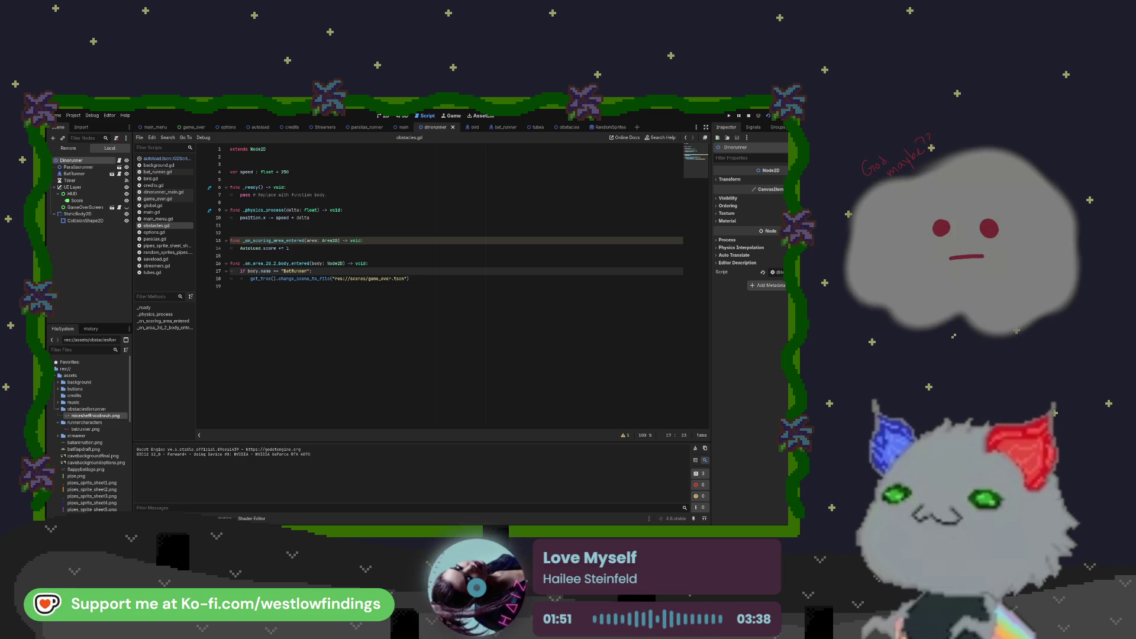
pyautogui.press('F8')
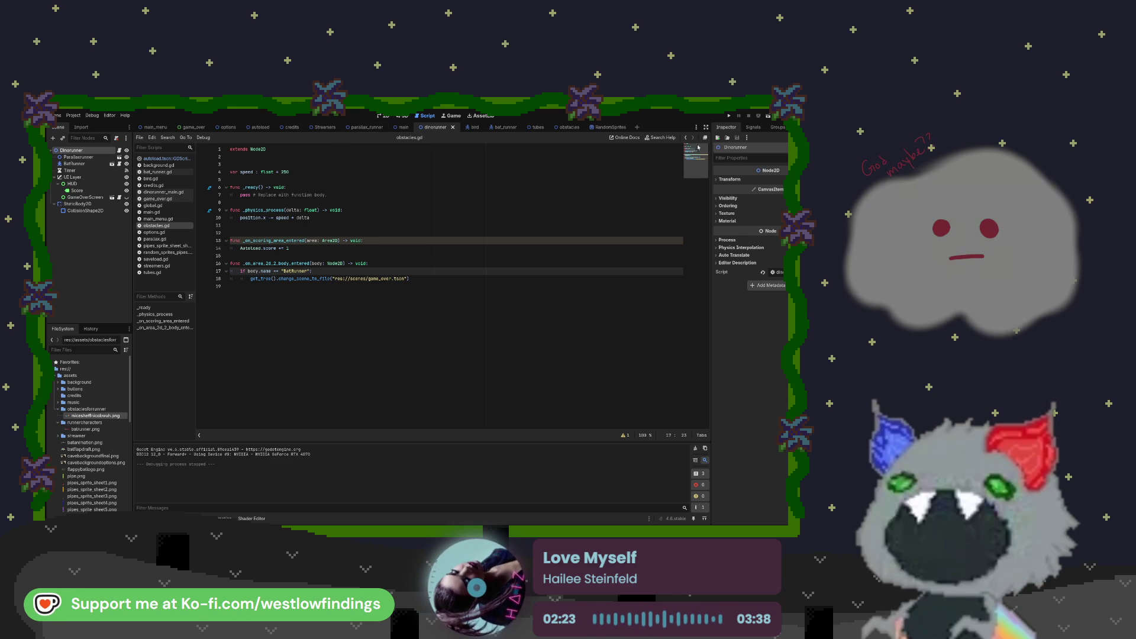
pyautogui.press('F5')
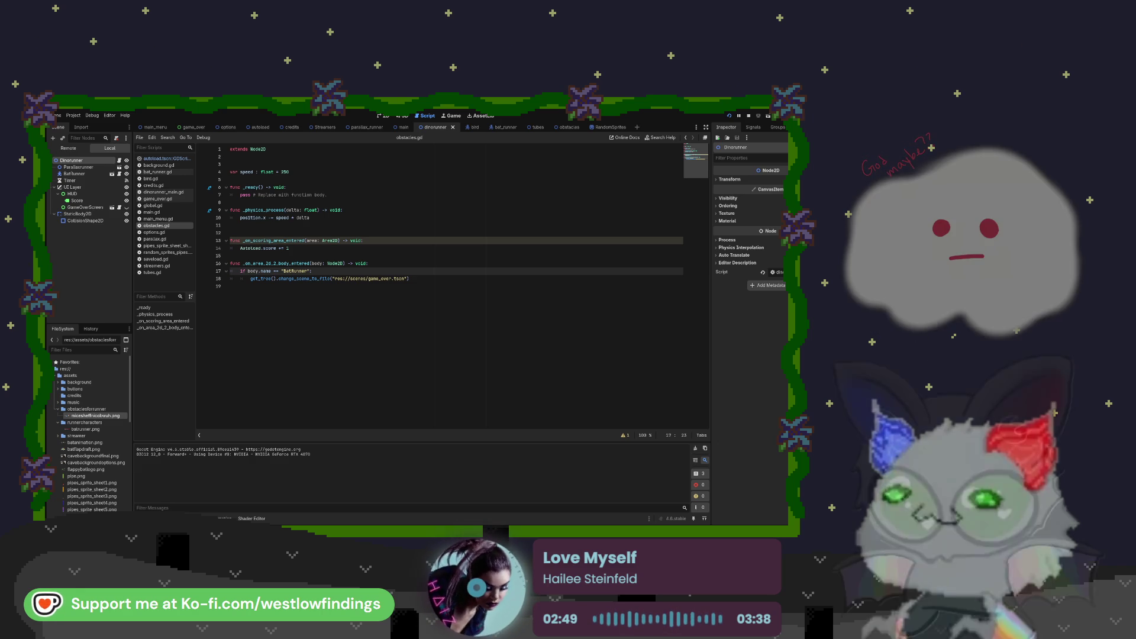
pyautogui.press('F8')
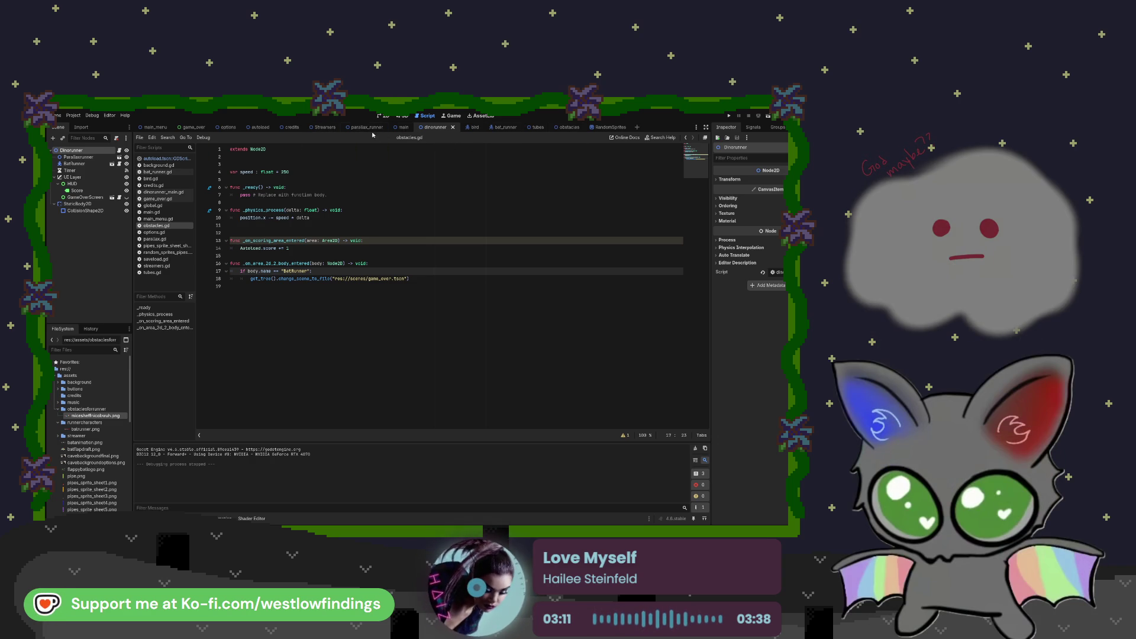
pyautogui.click(252, 128)
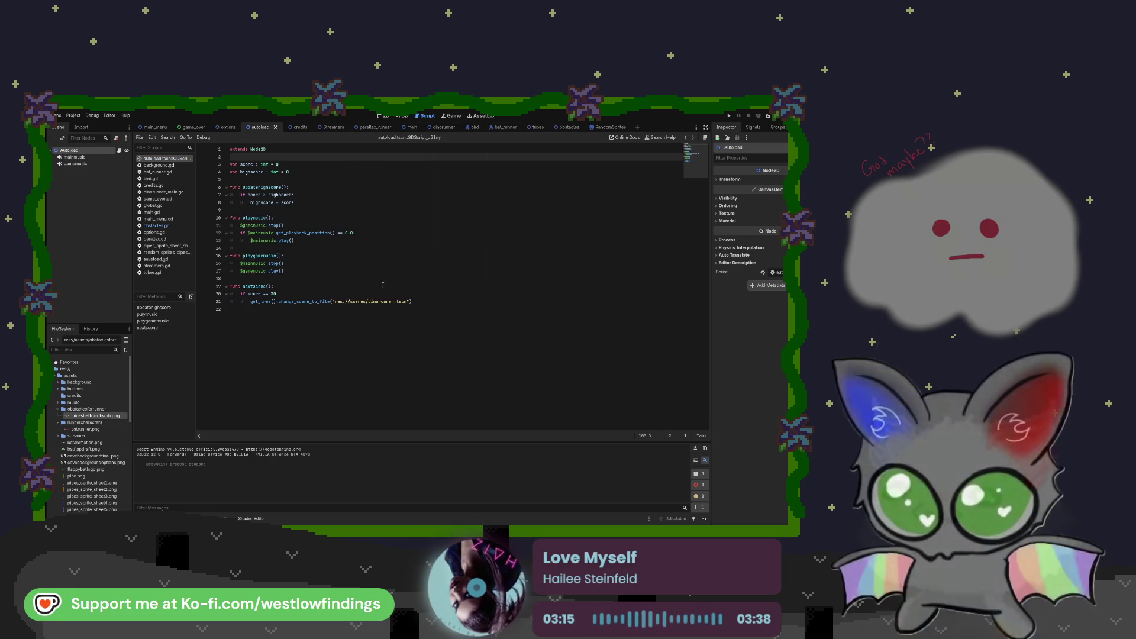
# - Delete the nextscene function from the autoload script, adding a new line in playgamemusic
pyautogui.moveTo(413, 301); pyautogui.dragTo(230, 287)
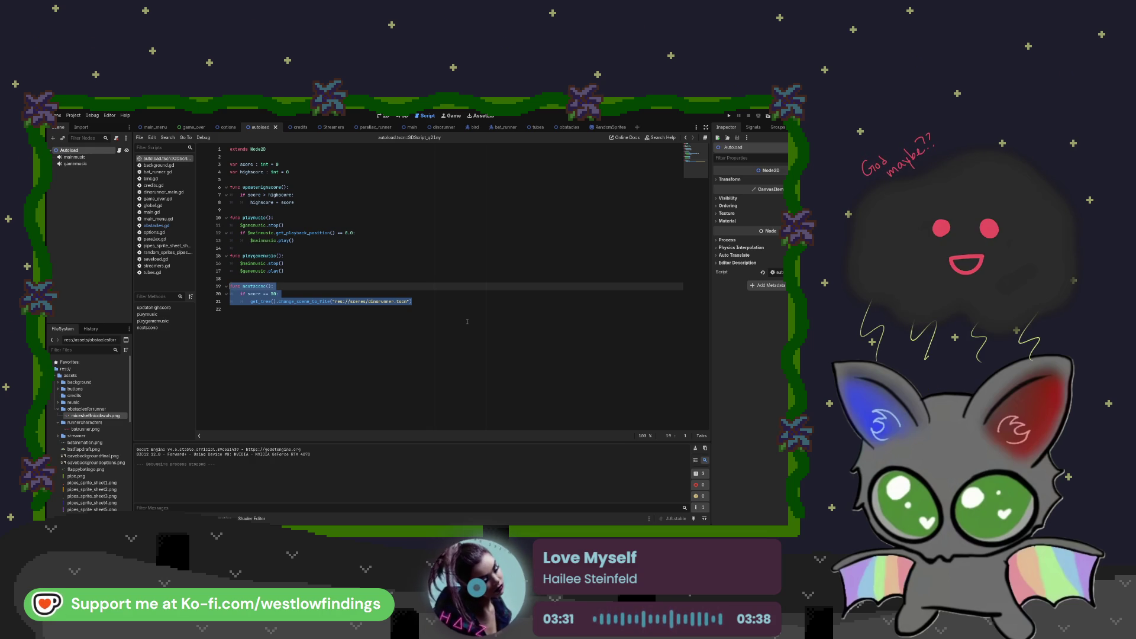
pyautogui.press('BackSpace')
pyautogui.press('BackSpace')
pyautogui.press('BackSpace')
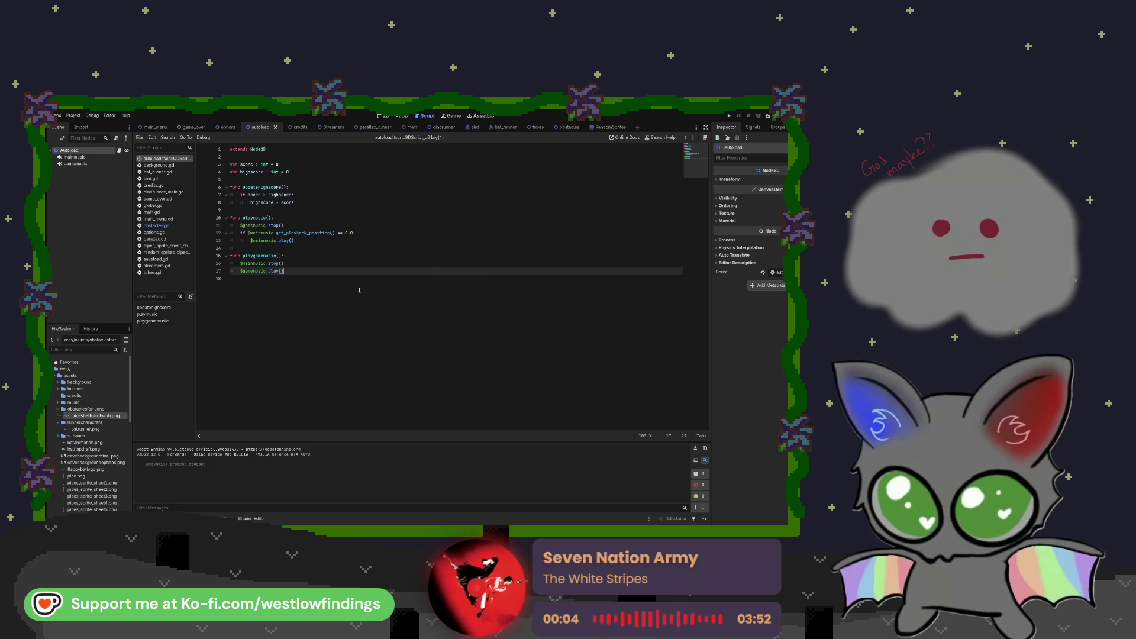
pyautogui.press('Return')
pyautogui.press('Return')
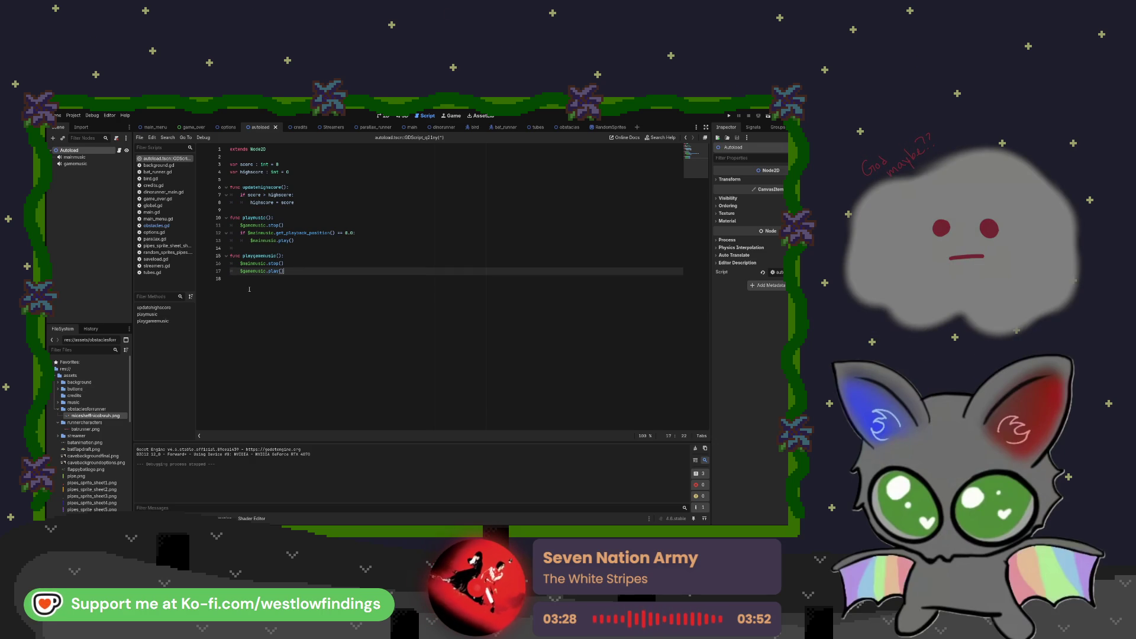
# - Restore the nextscene function in the autoload script with undo and save autoload.gd
pyautogui.hotkey('ctrl', 'z')
pyautogui.click(430, 305)
pyautogui.hotkey('ctrl', 's')
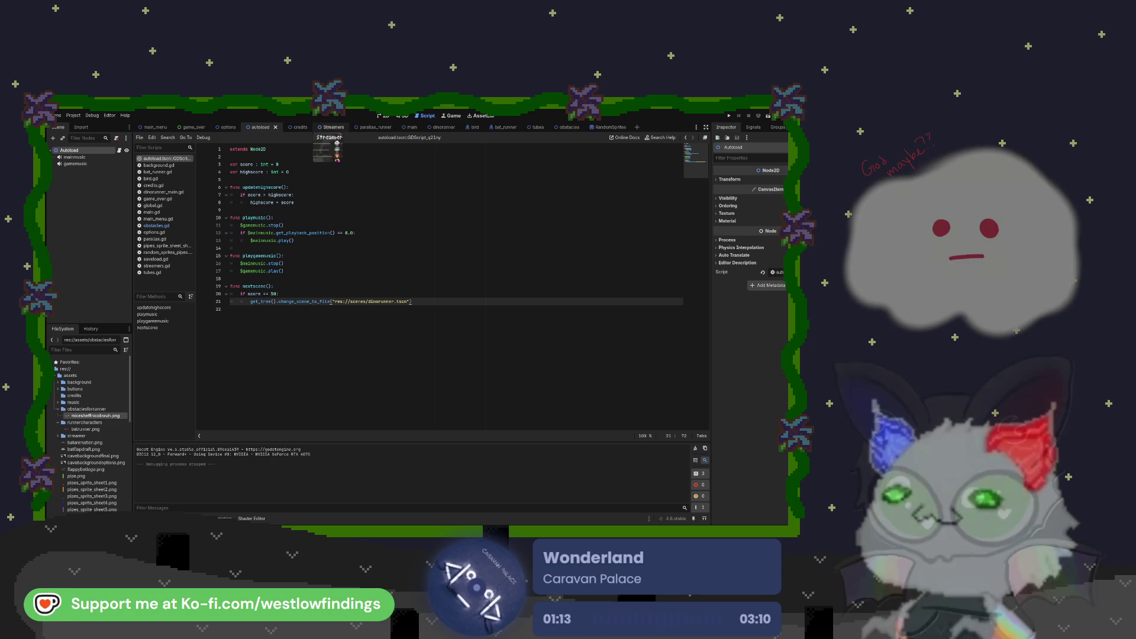
pyautogui.click(410, 128)
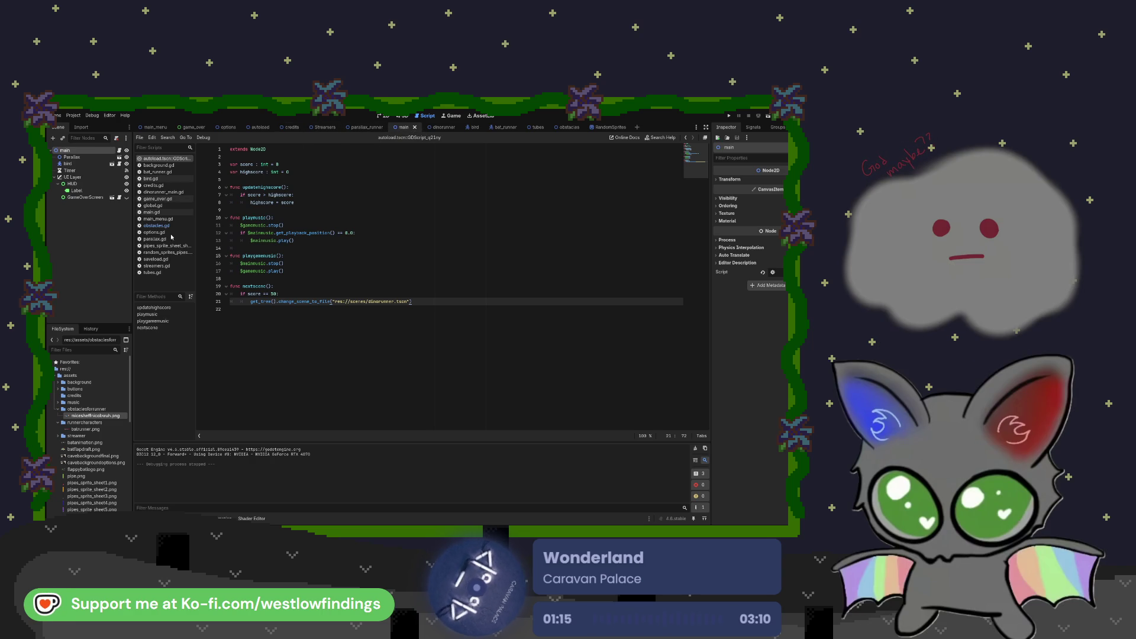
# - Open main.gd and leave a single empty line after its last function
pyautogui.click(152, 212)
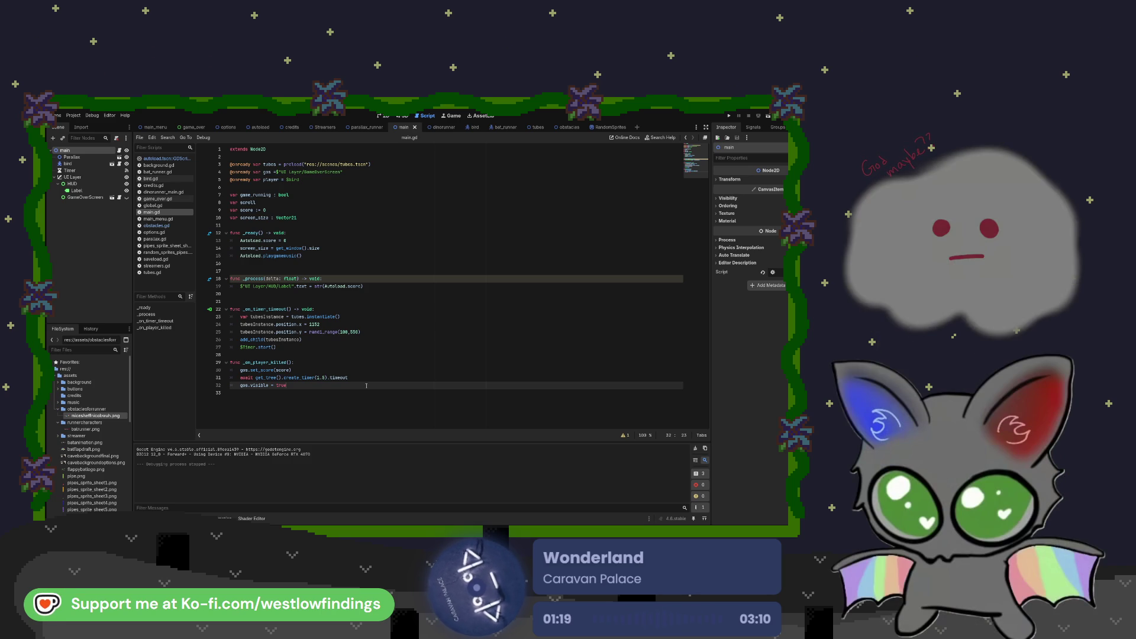
pyautogui.press('Down')
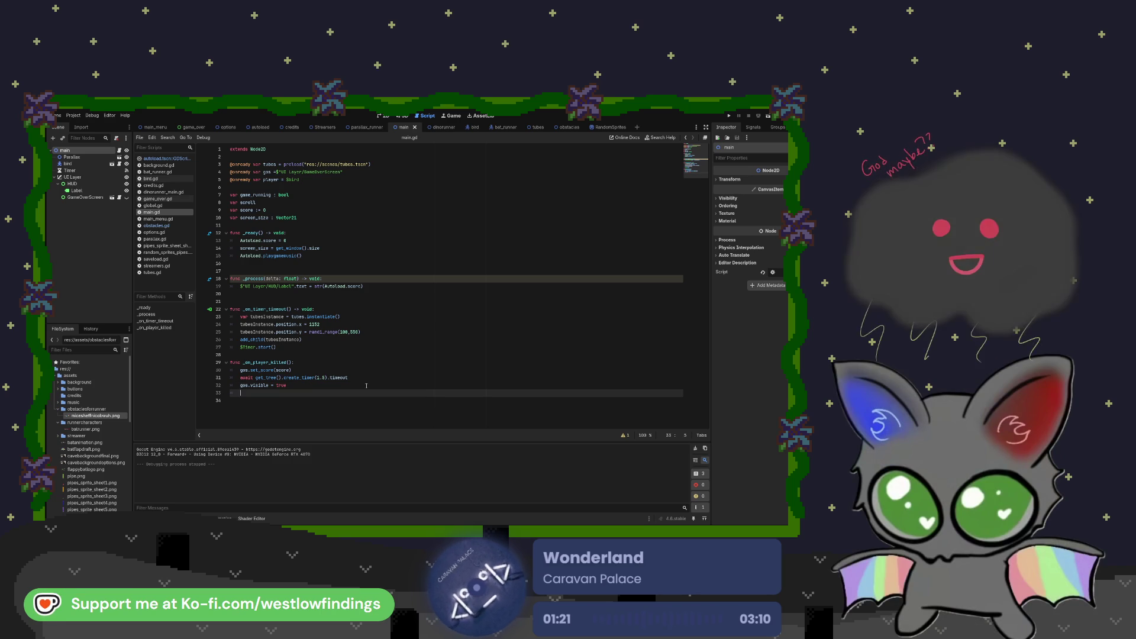
pyautogui.press('Return')
pyautogui.press('Return')
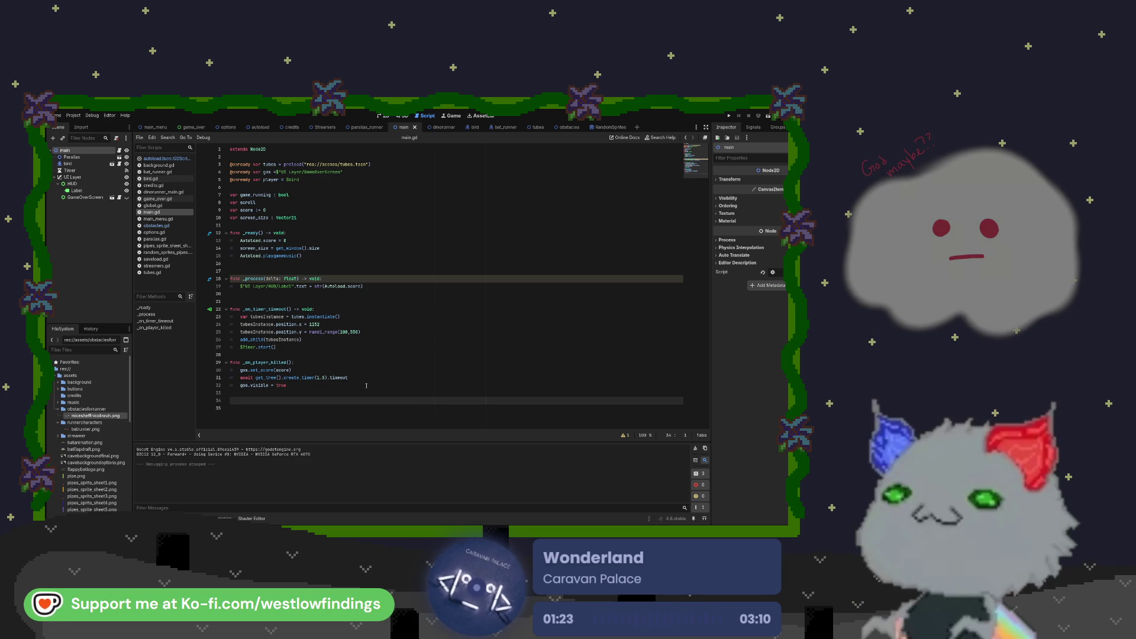
pyautogui.press('Down')
pyautogui.press('BackSpace')
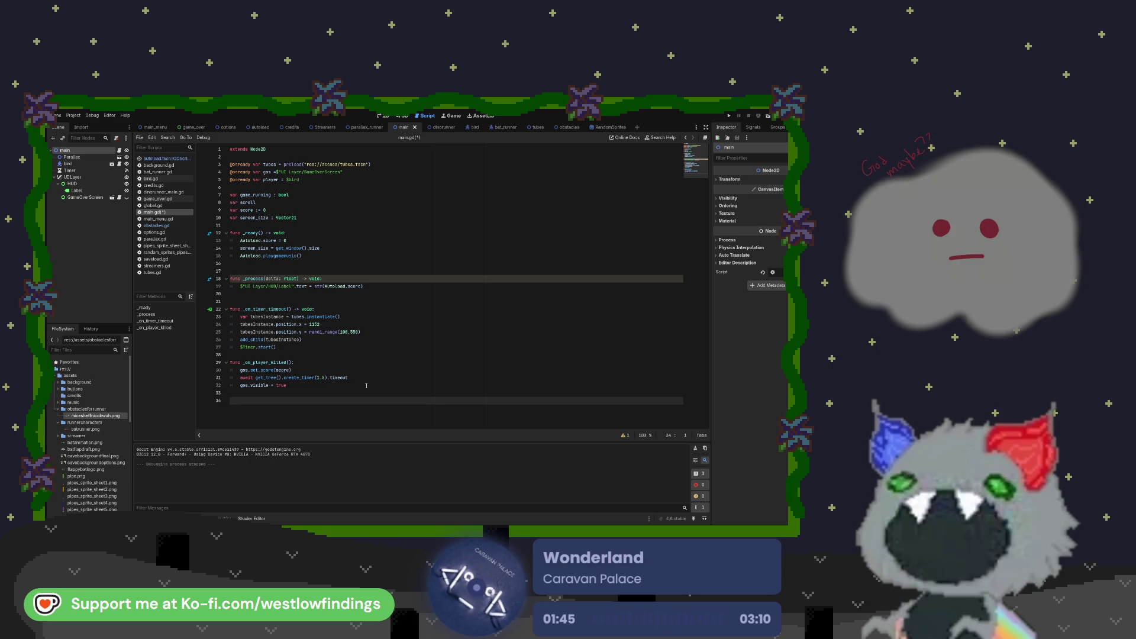
# - Open tubes.gd and select line 16, Autoload.score += 1
pyautogui.click(155, 272)
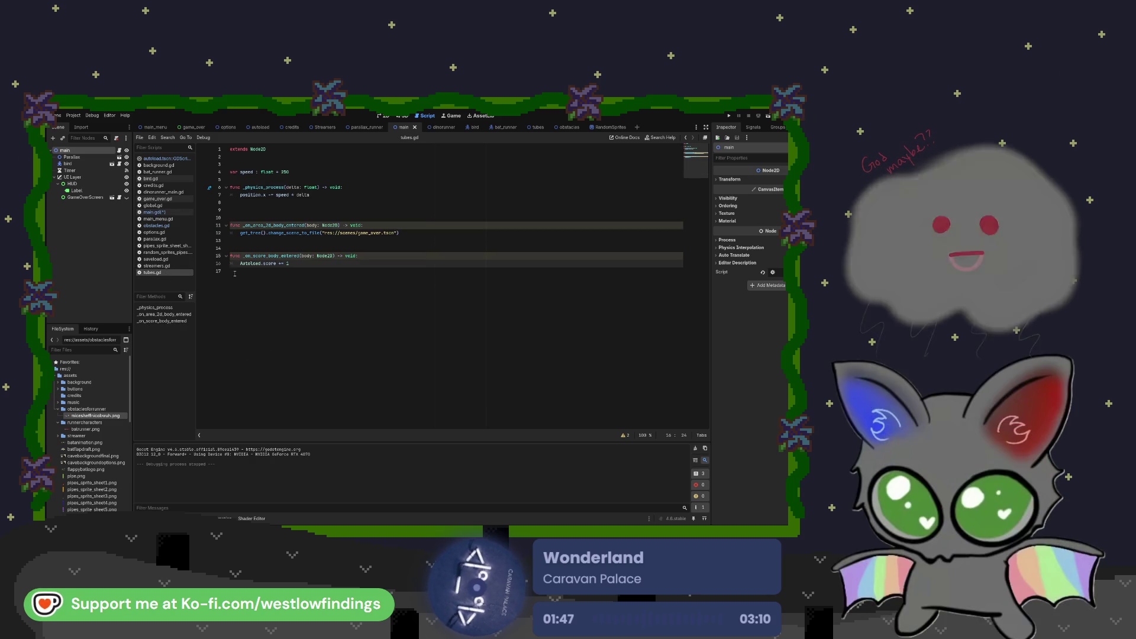
pyautogui.hotkey('shift', 'Home')
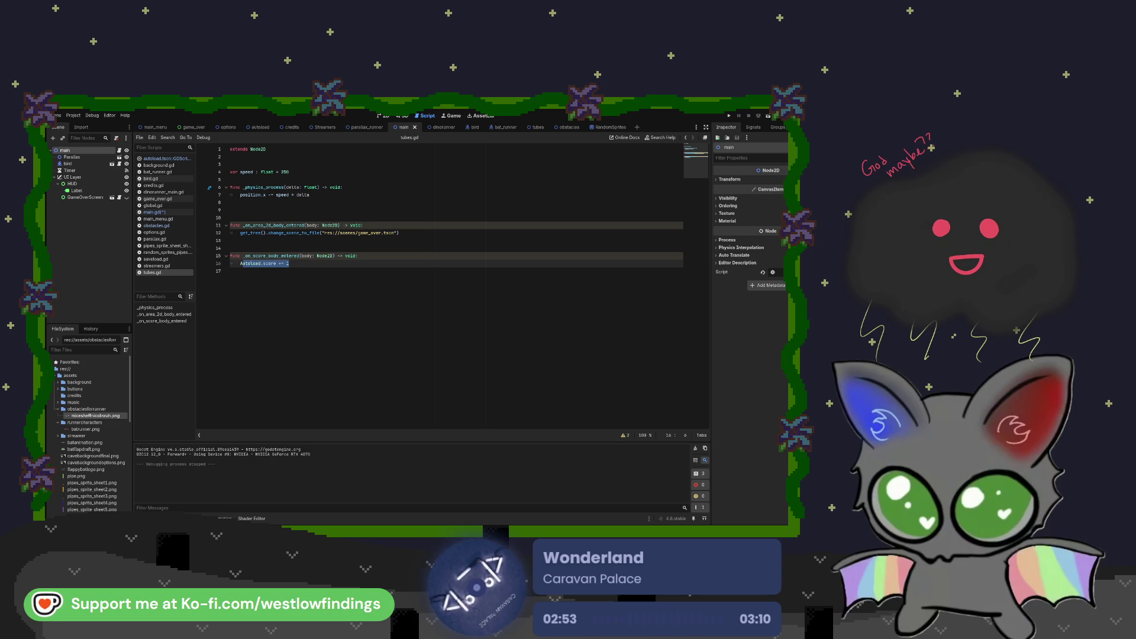
pyautogui.click(292, 265)
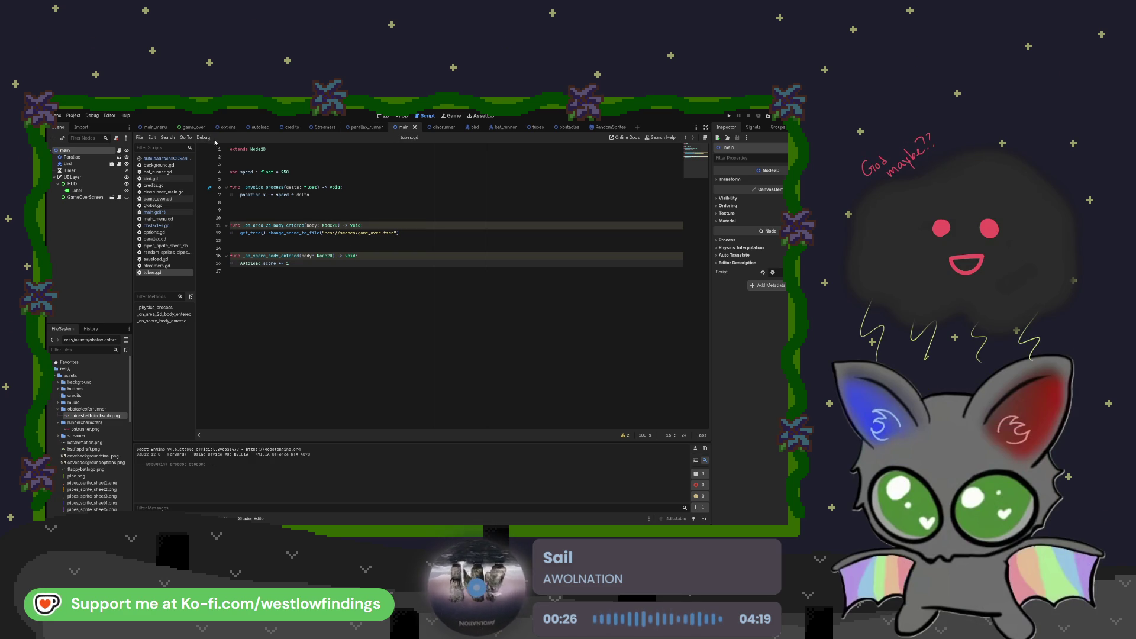
# - In autoload.gd, add a func scoreupdate(): after nextscene with a score += body line
pyautogui.click(167, 158)
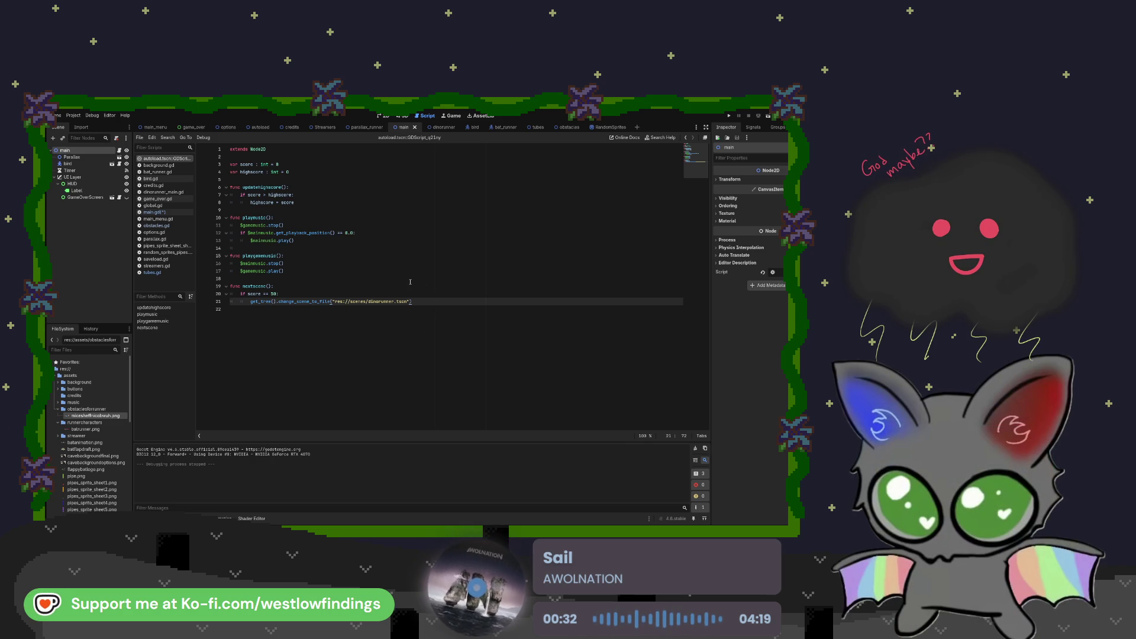
pyautogui.press('Return')
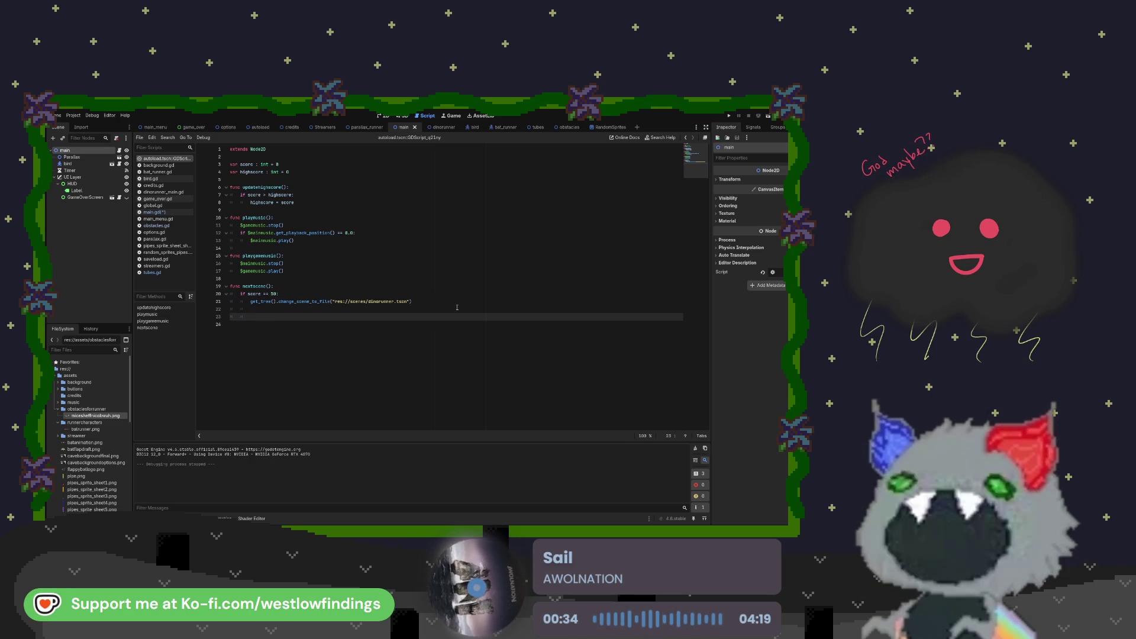
pyautogui.press('BackSpace')
pyautogui.press('Return')
pyautogui.write('func score')
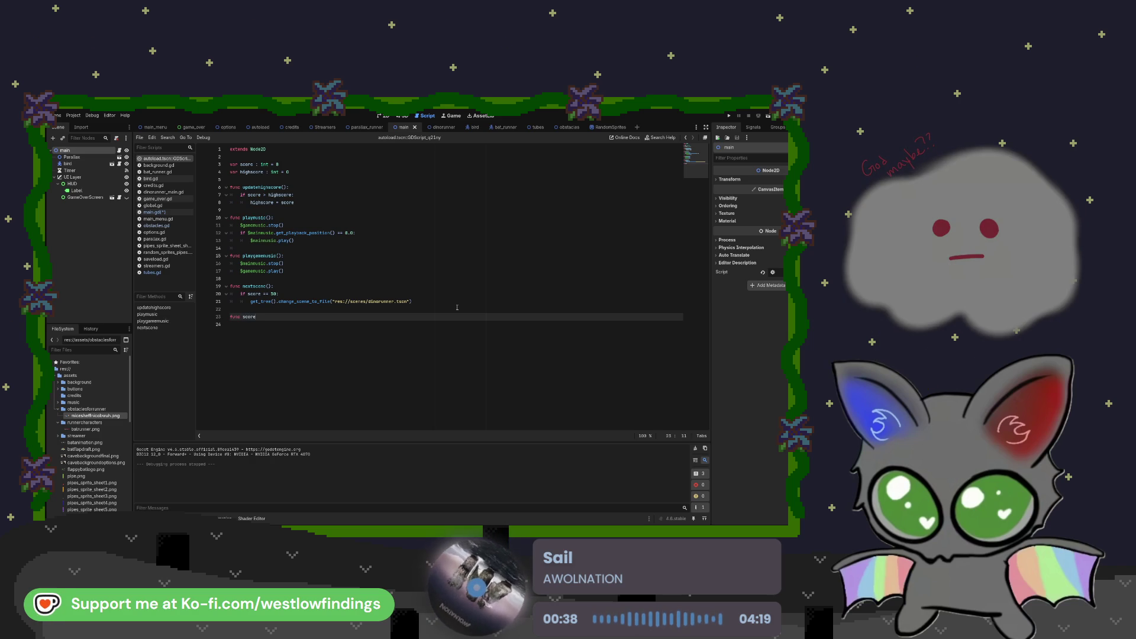
pyautogui.write('update():')
pyautogui.press('Return')
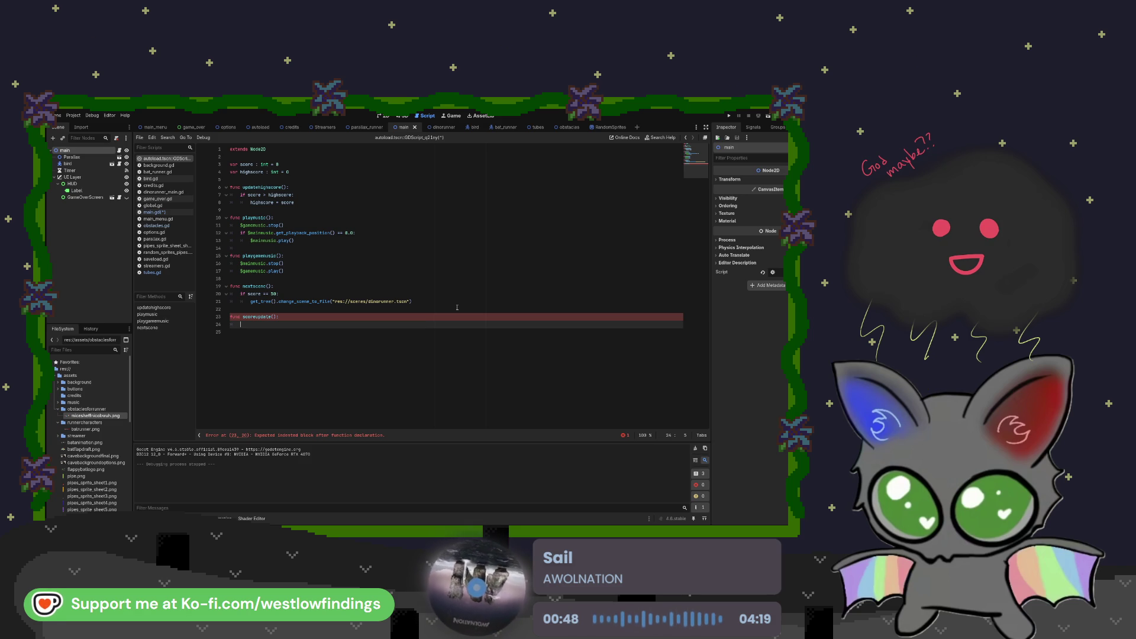
pyautogui.write('score +=')
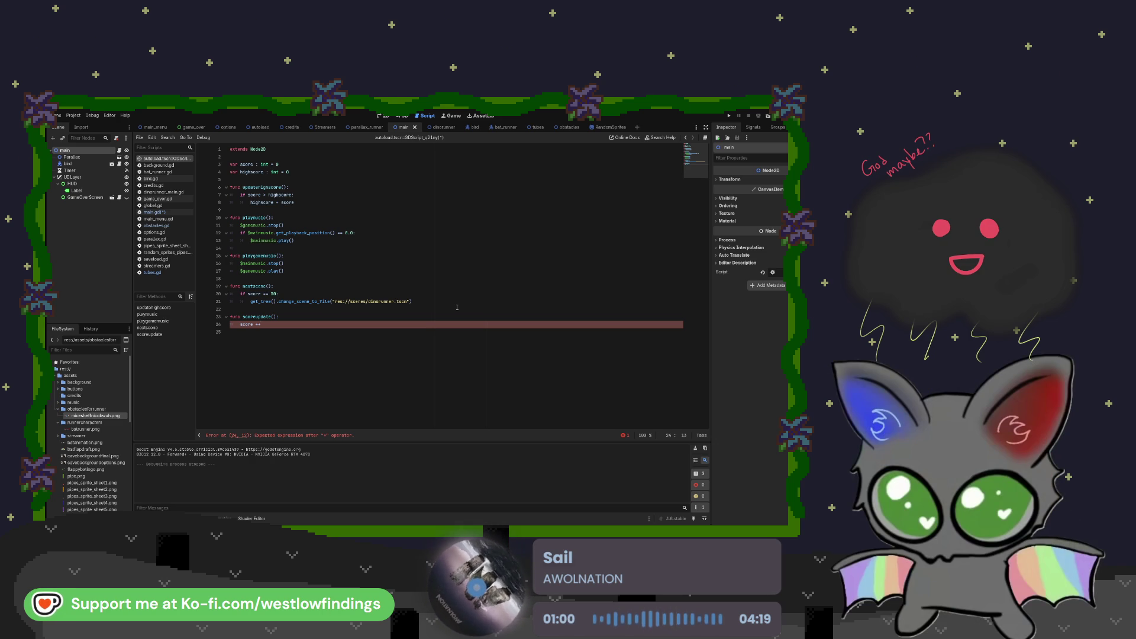
# - Start an if line below and complete the increment as score += 1
pyautogui.press('Return')
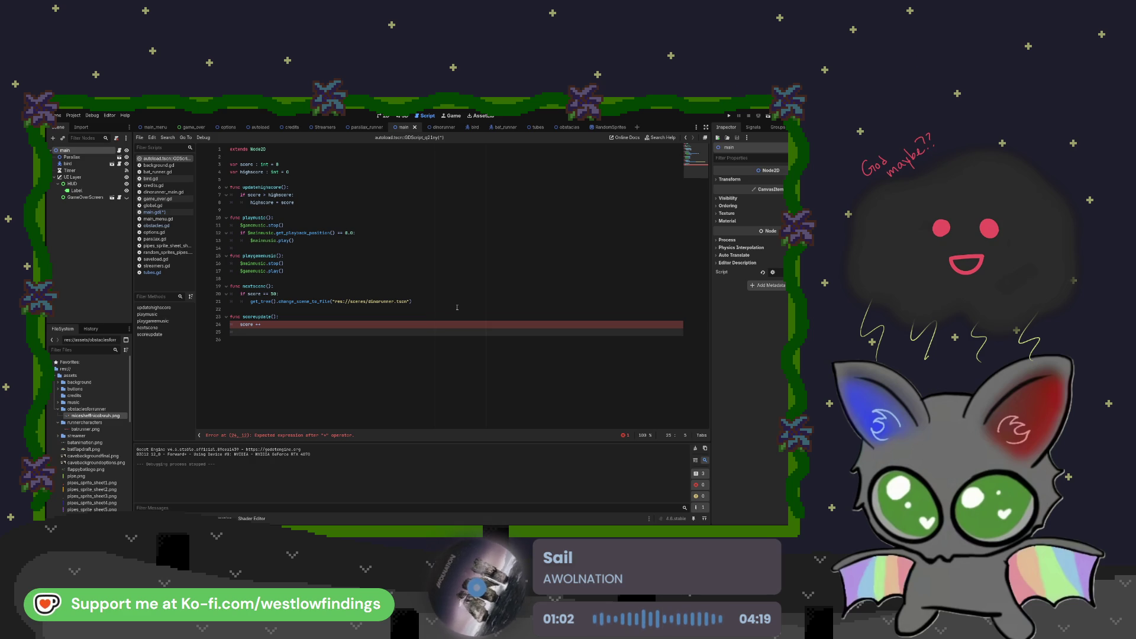
pyautogui.write('if')
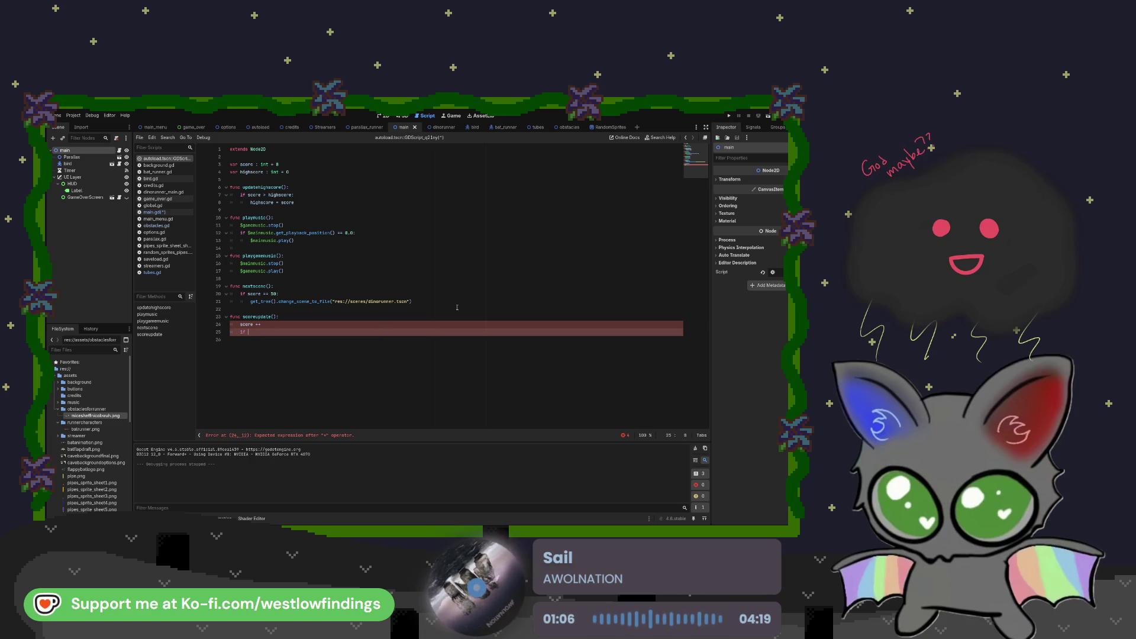
pyautogui.press('Up')
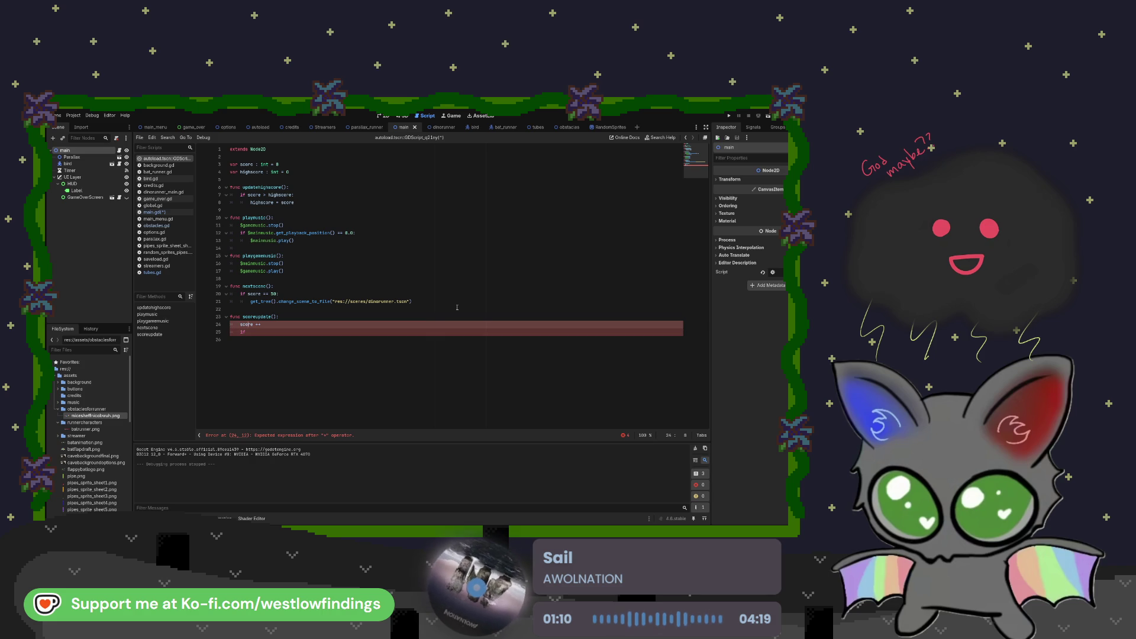
pyautogui.press('Down')
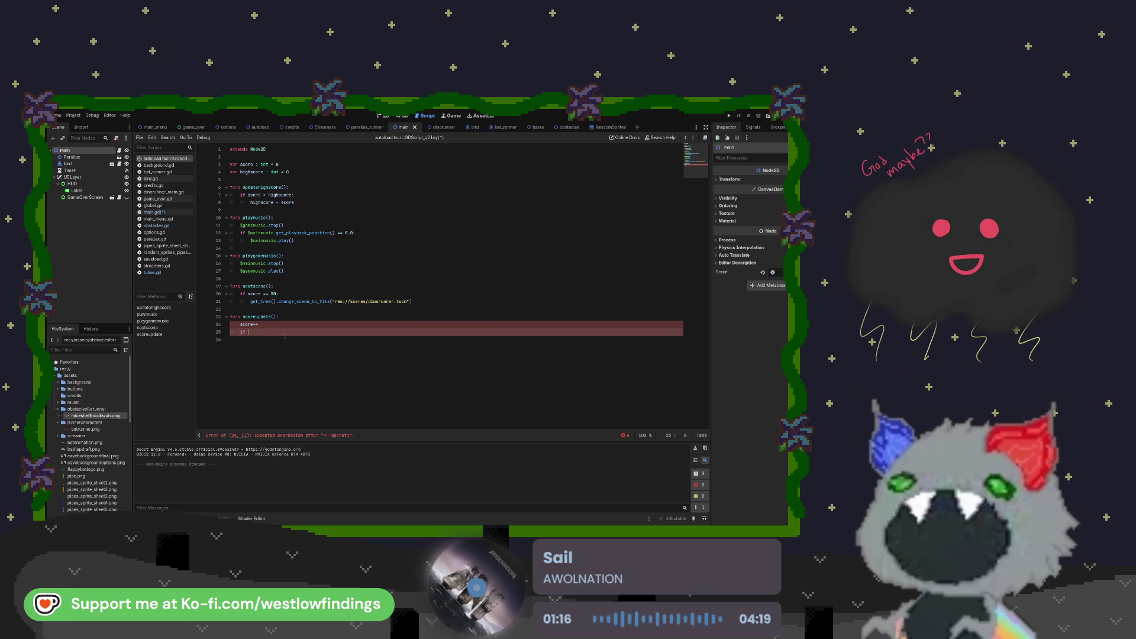
pyautogui.press('Up')
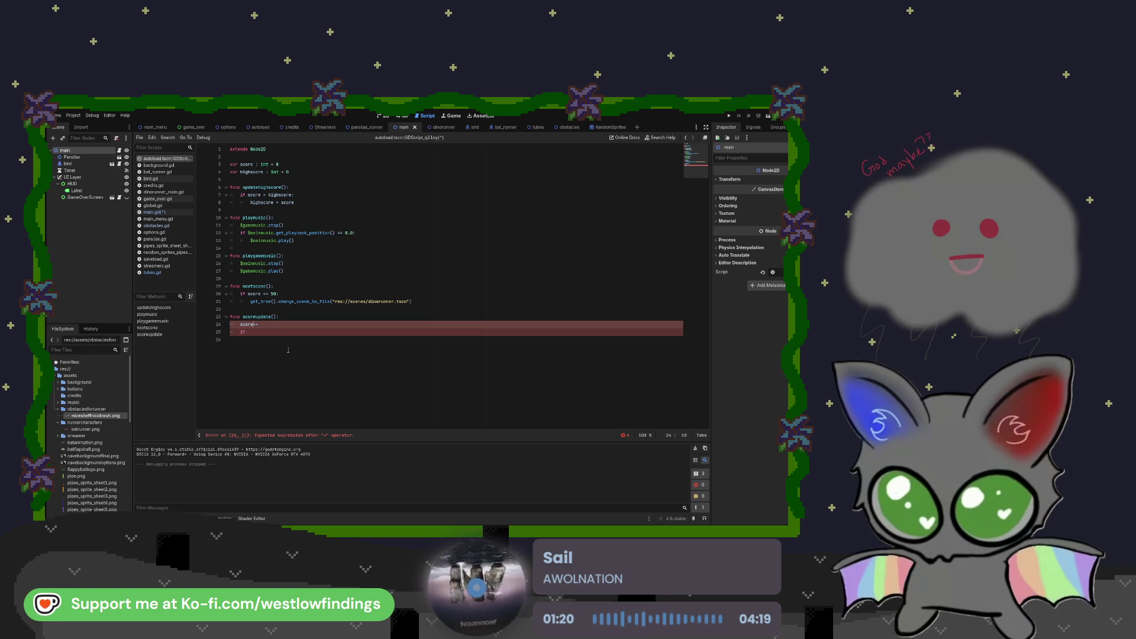
pyautogui.press('Right')
pyautogui.write('= 1')
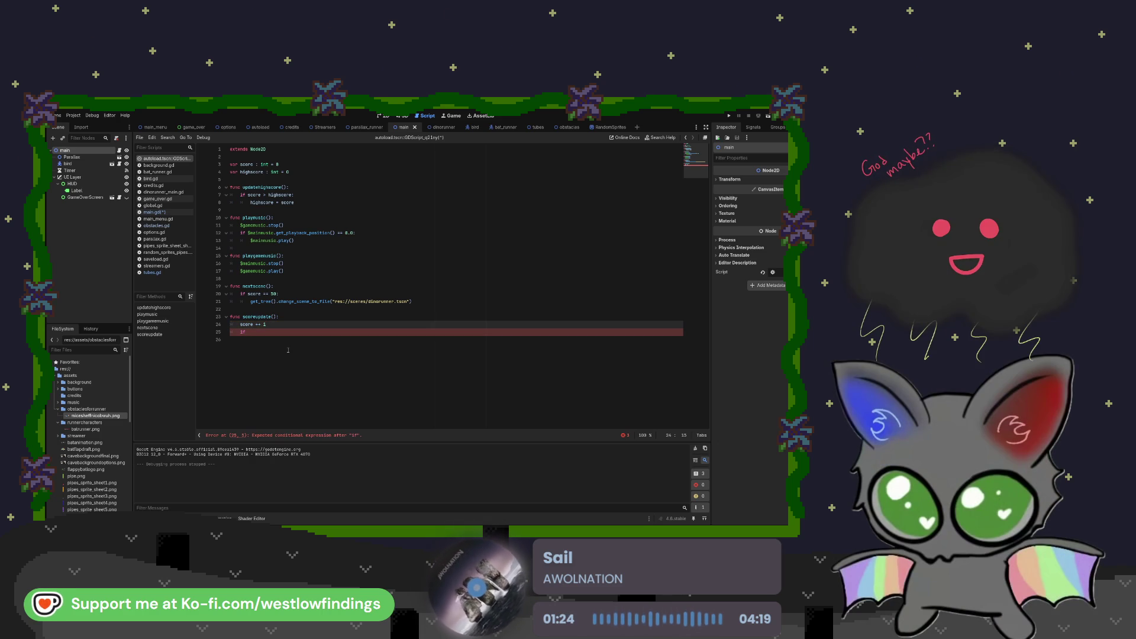
pyautogui.press('Down')
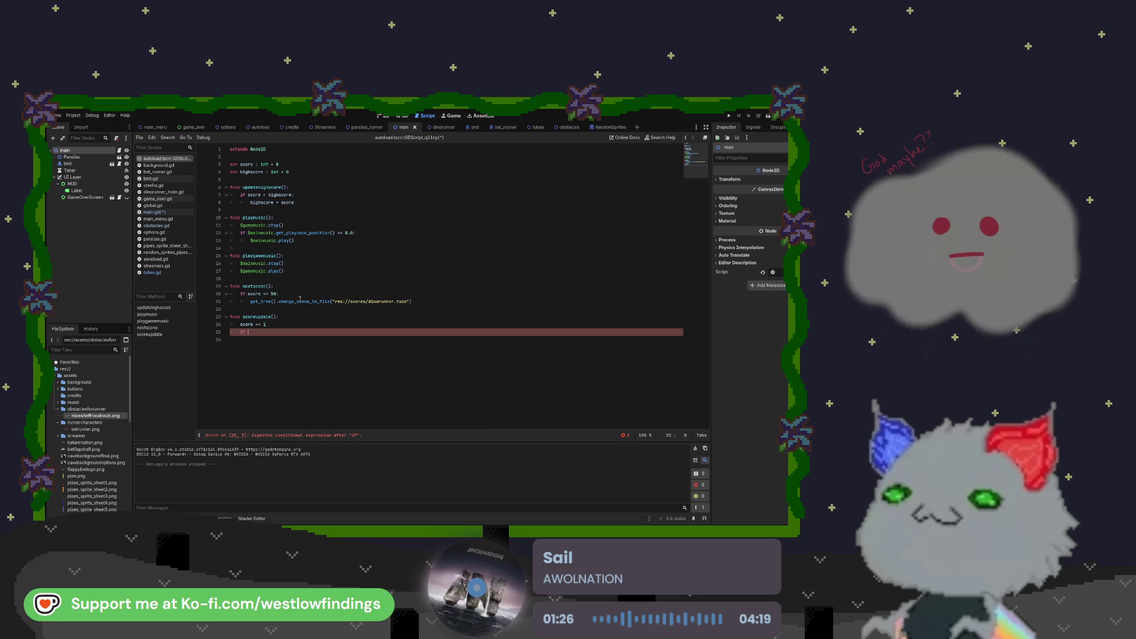